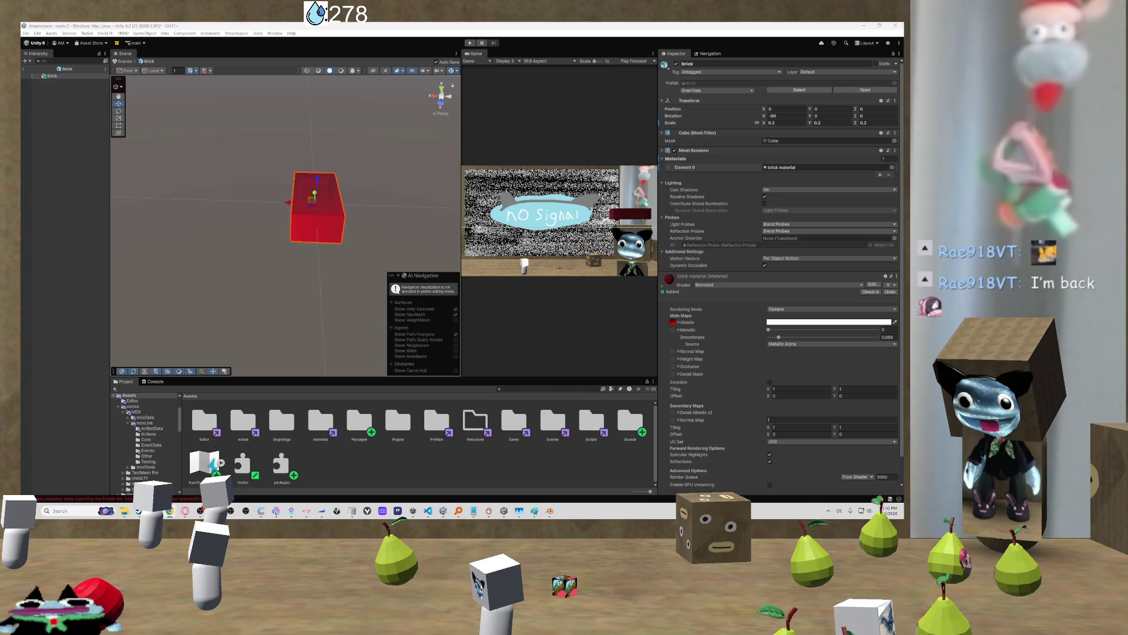
Frame the red brick and orbit and zoom around it from several angles
mouse_move(149, 210)
mouse_down()
mouse_move(255, 196)
mouse_move(262, 168)
mouse_move(148, 174)
mouse_move(328, 181)
mouse_move(413, 206)
mouse_move(429, 230)
mouse_move(83, 192)
mouse_move(323, 202)
mouse_up()
scroll(84, 192, down, 5)
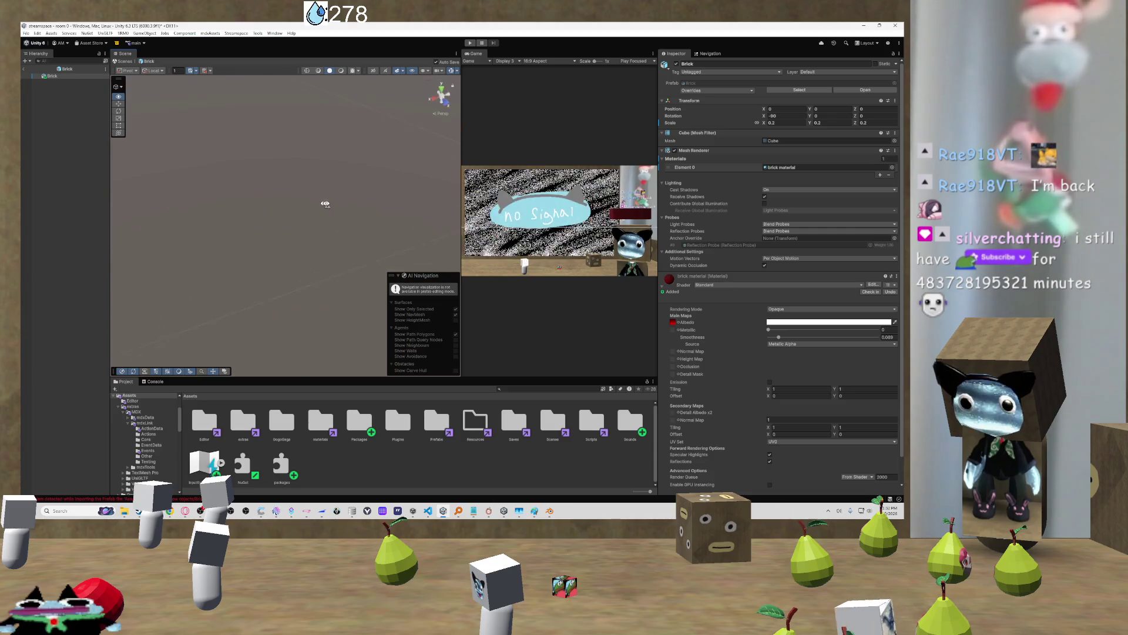
key(f)
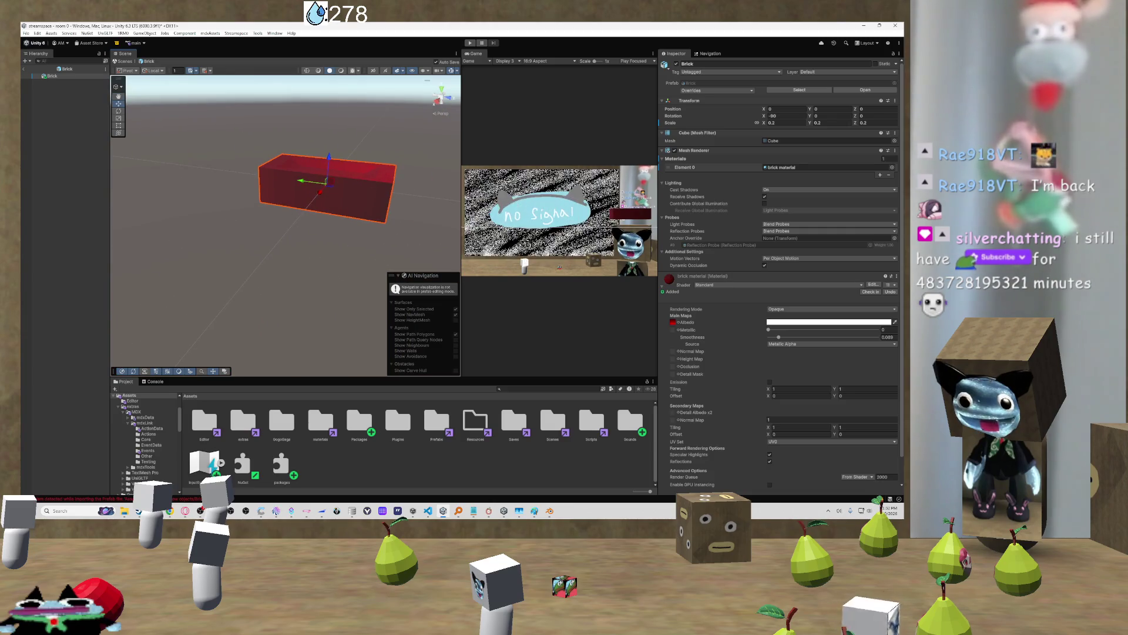
mouse_move(171, 233)
mouse_down()
mouse_move(897, 287)
mouse_move(831, 260)
mouse_move(711, 271)
mouse_move(629, 228)
mouse_move(754, 224)
mouse_up()
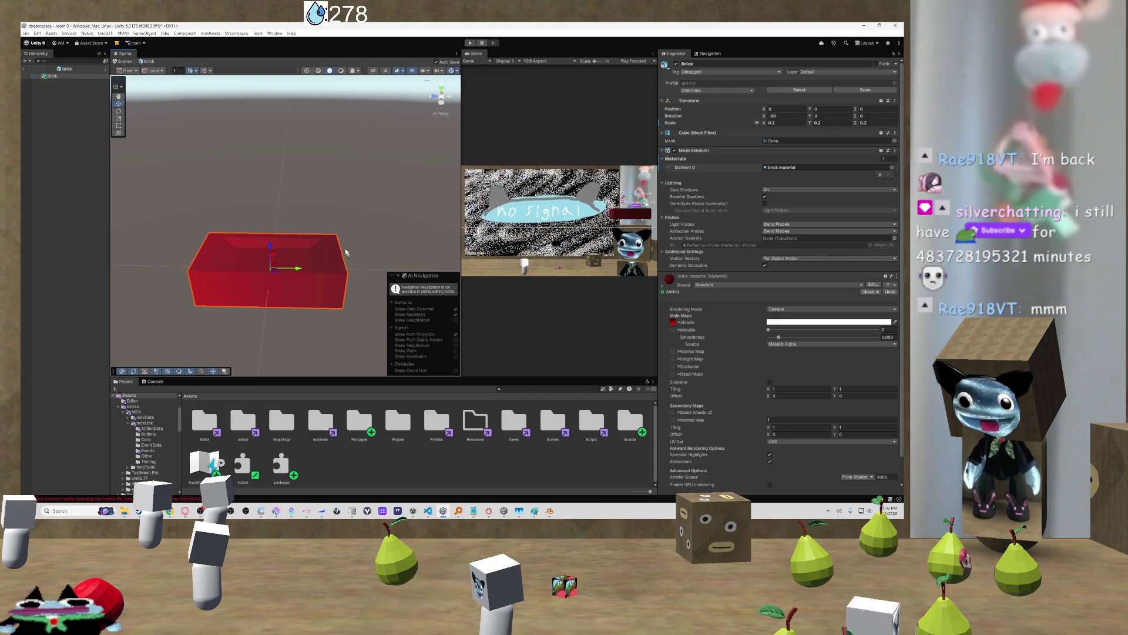
scroll(359, 255, up, 3)
mouse_move(359, 255)
mouse_down()
mouse_move(247, 244)
mouse_move(396, 226)
mouse_move(327, 247)
mouse_move(307, 222)
mouse_move(285, 285)
mouse_move(378, 266)
mouse_up()
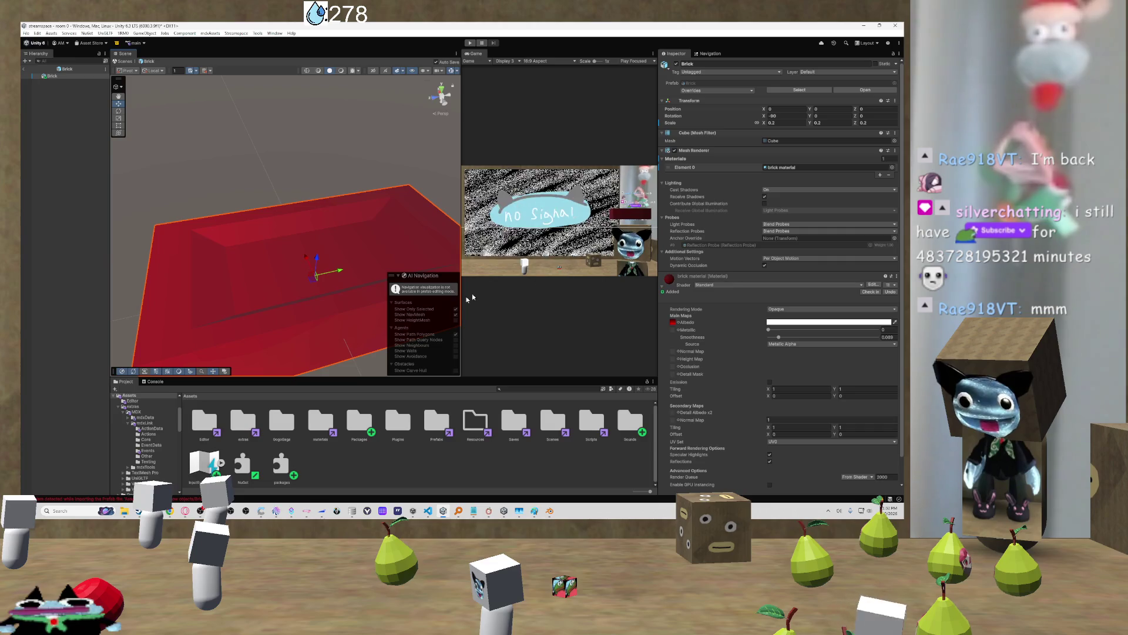
scroll(677, 328, down, 1)
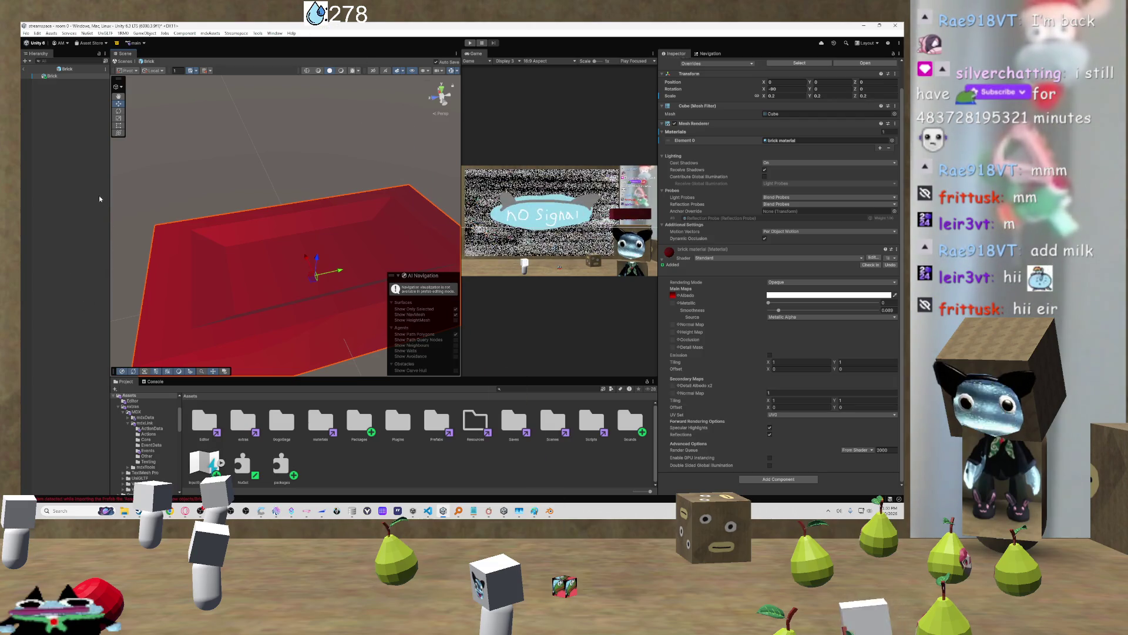
mouse_move(298, 251)
mouse_down()
mouse_move(176, 235)
mouse_move(204, 184)
mouse_move(264, 282)
mouse_move(290, 238)
mouse_move(270, 191)
mouse_up()
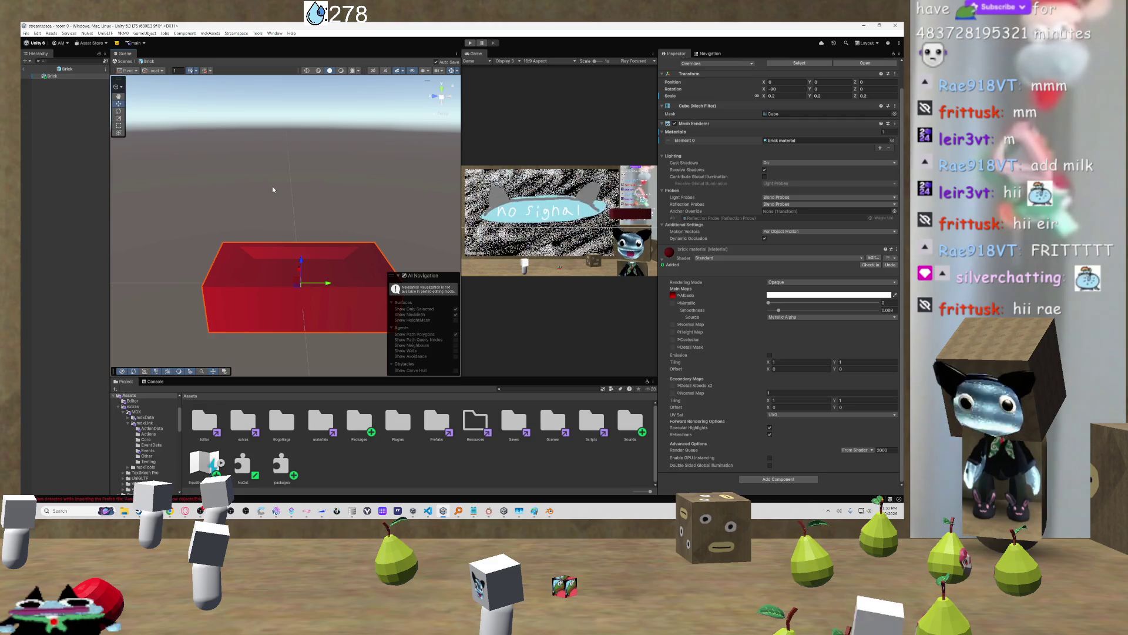
drag(272, 182, 307, 207)
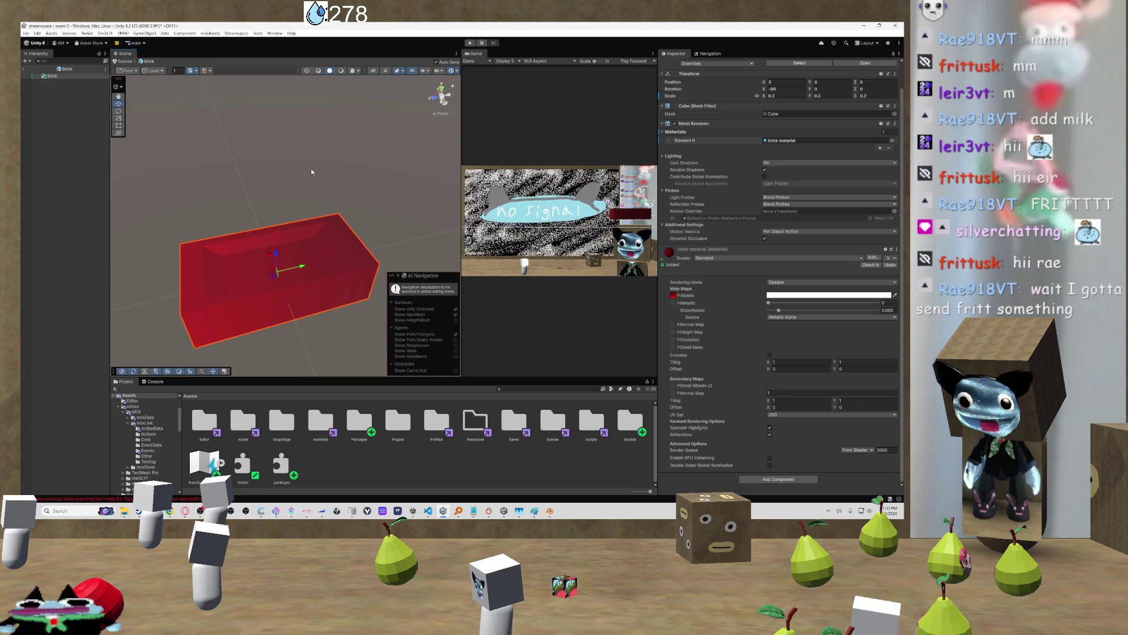
drag(307, 198, 274, 182)
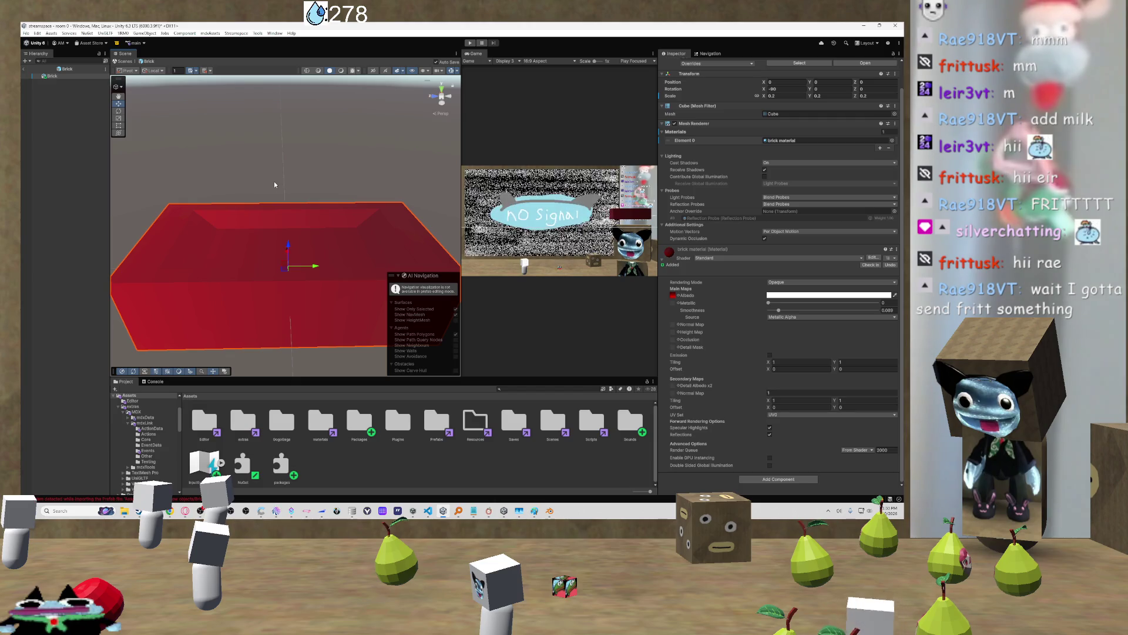
mouse_move(274, 174)
mouse_down()
mouse_move(288, 154)
mouse_move(321, 196)
mouse_up()
scroll(283, 177, down, 3)
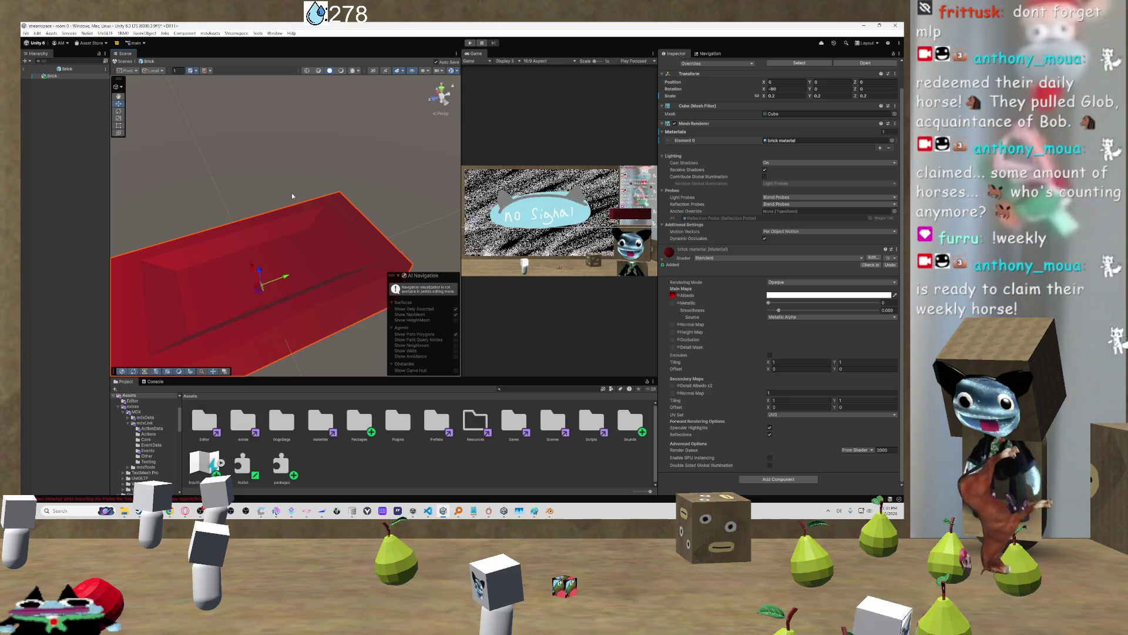
mouse_move(284, 192)
mouse_down()
mouse_move(248, 206)
mouse_move(314, 215)
mouse_up()
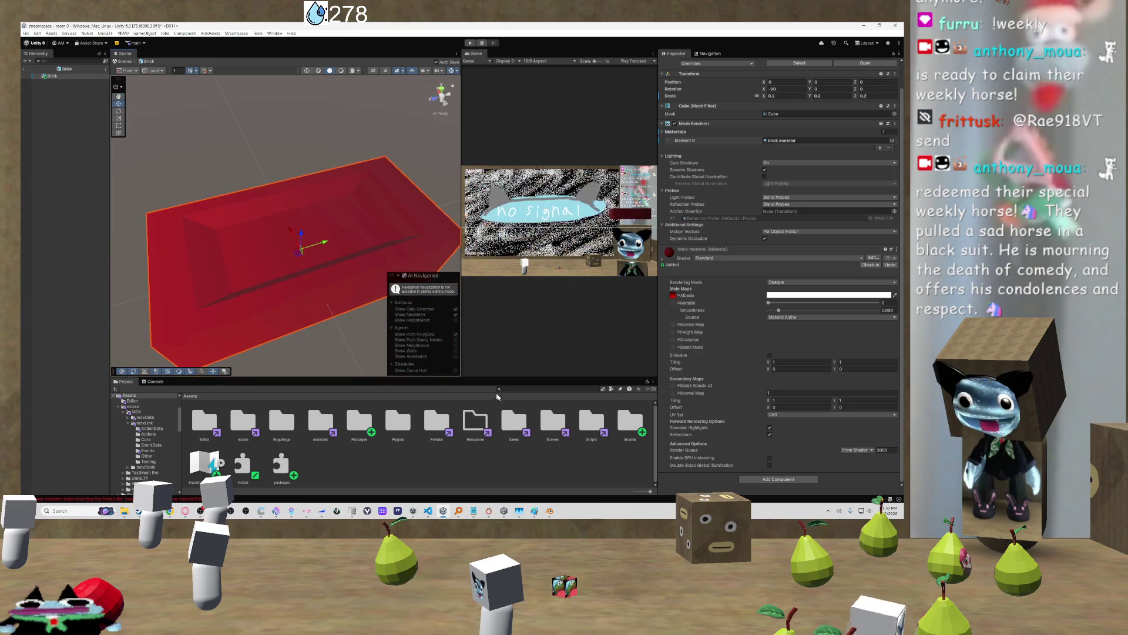
Check the Paint throw list, minimize Paint and keep orbiting the brick in Unity
click(534, 511)
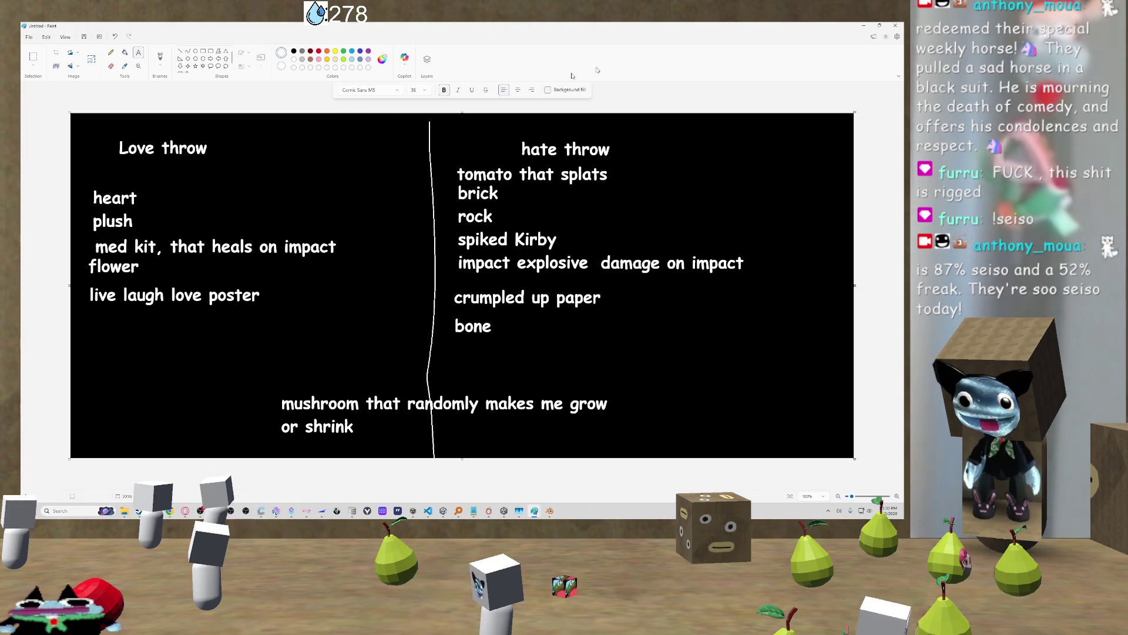
click(863, 27)
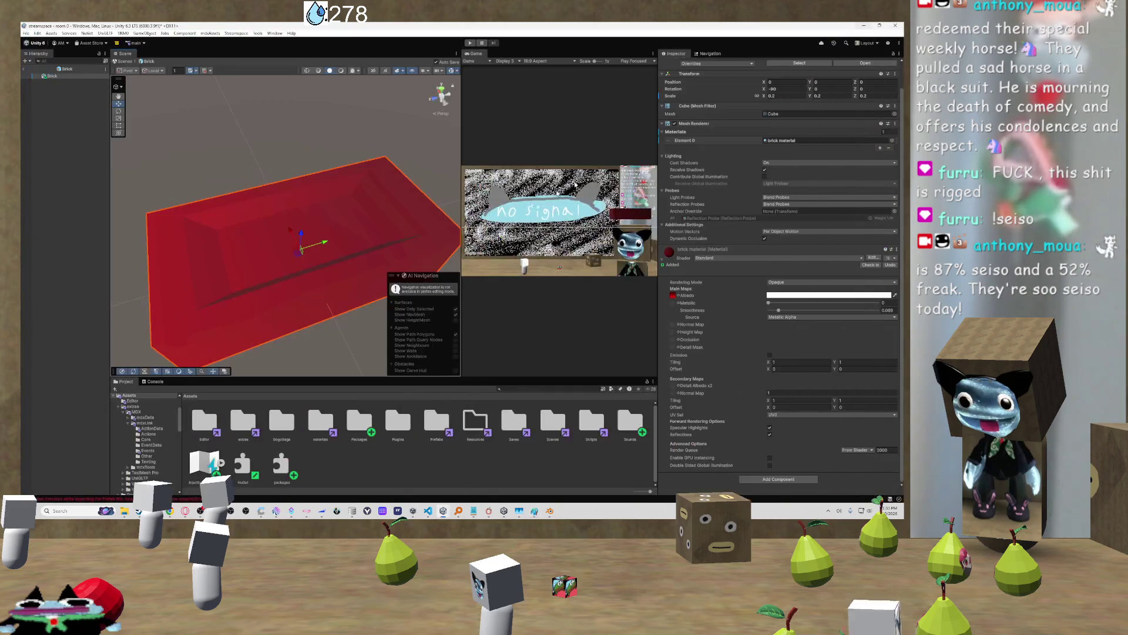
mouse_move(265, 247)
mouse_down()
mouse_move(234, 219)
mouse_move(417, 200)
mouse_move(217, 232)
mouse_move(243, 229)
mouse_up()
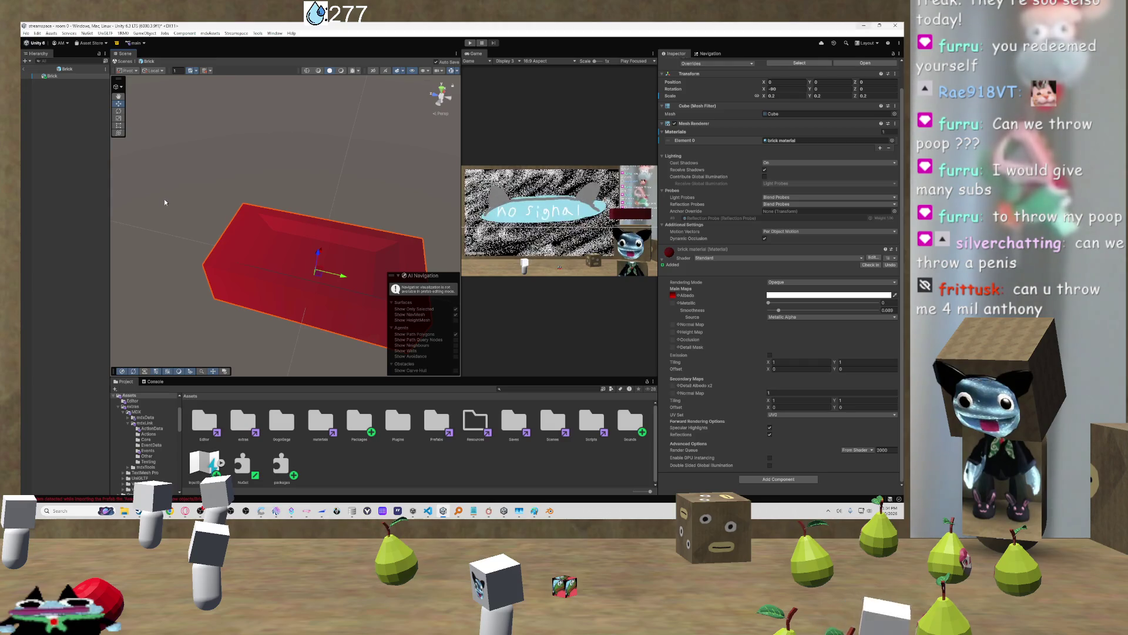
mouse_move(260, 205)
mouse_down()
mouse_move(376, 175)
mouse_move(410, 172)
mouse_move(417, 186)
mouse_move(386, 200)
mouse_move(325, 159)
mouse_up()
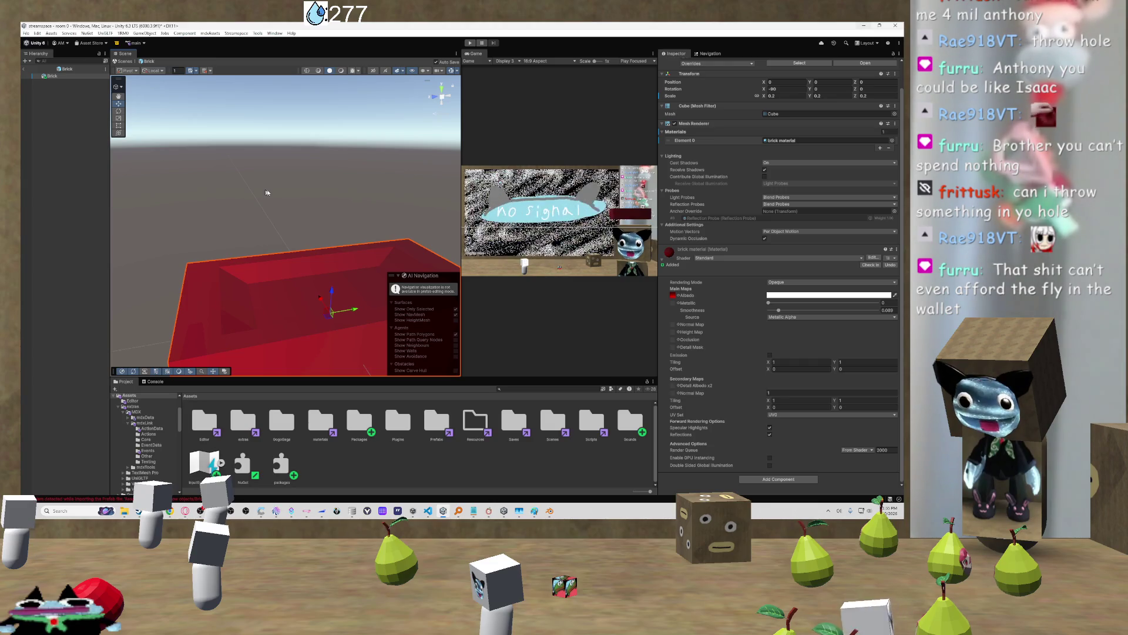
Orbit the brick once more, then press Esc to leave the Brick prefab
drag(311, 256, 414, 248)
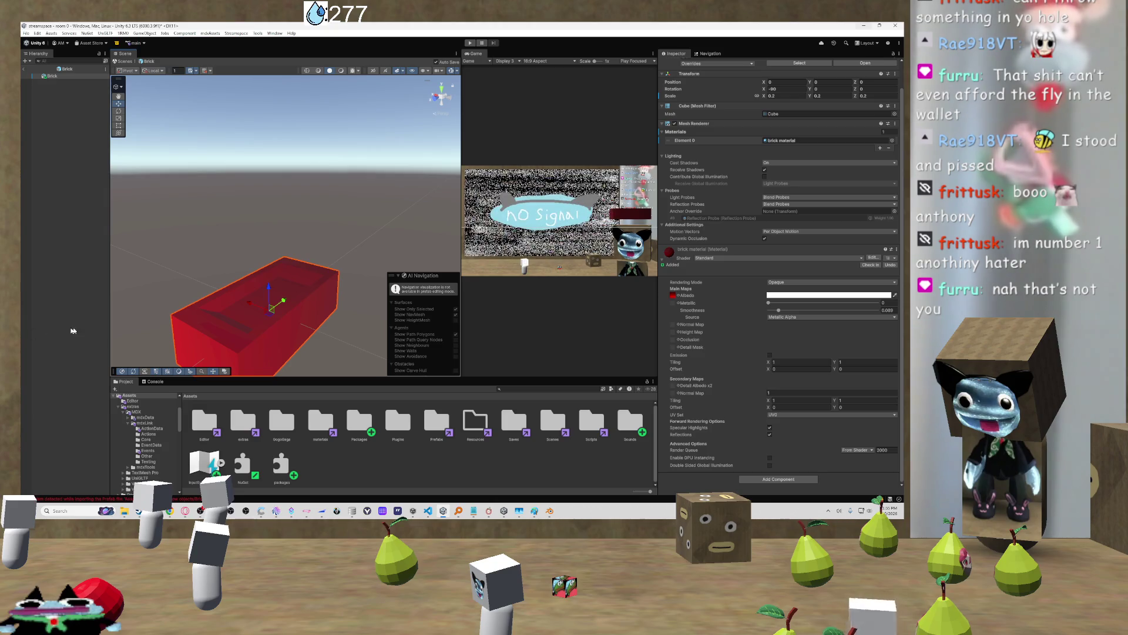
mouse_move(251, 333)
mouse_down()
mouse_move(212, 339)
mouse_move(226, 331)
mouse_move(215, 364)
mouse_up()
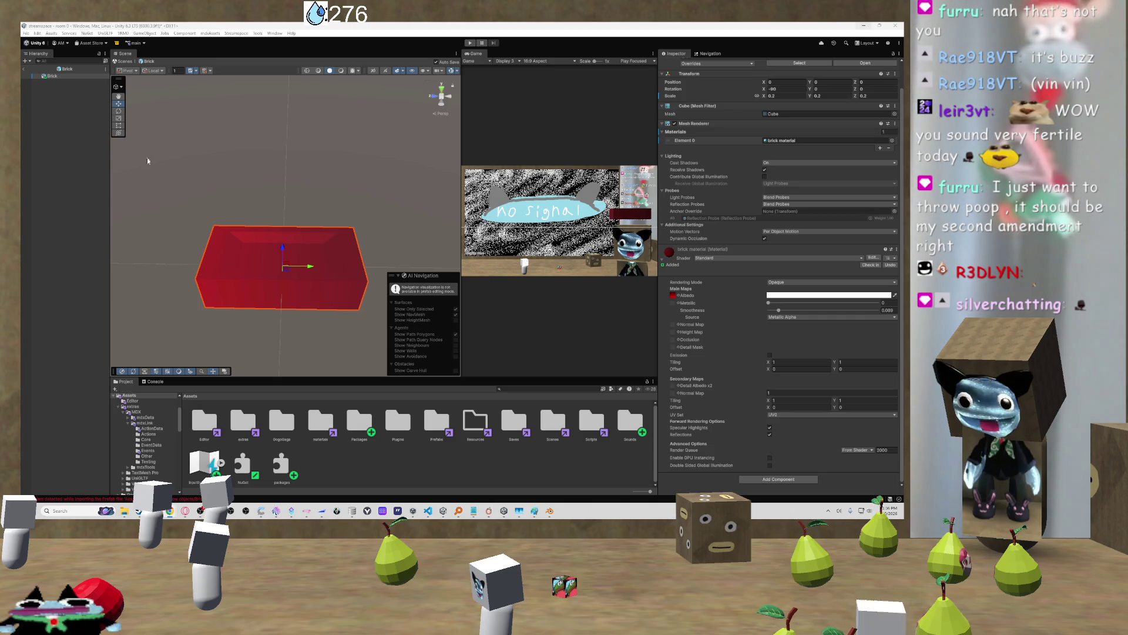
mouse_move(300, 202)
mouse_down()
mouse_move(362, 200)
mouse_move(354, 179)
mouse_up()
scroll(362, 200, up, 5)
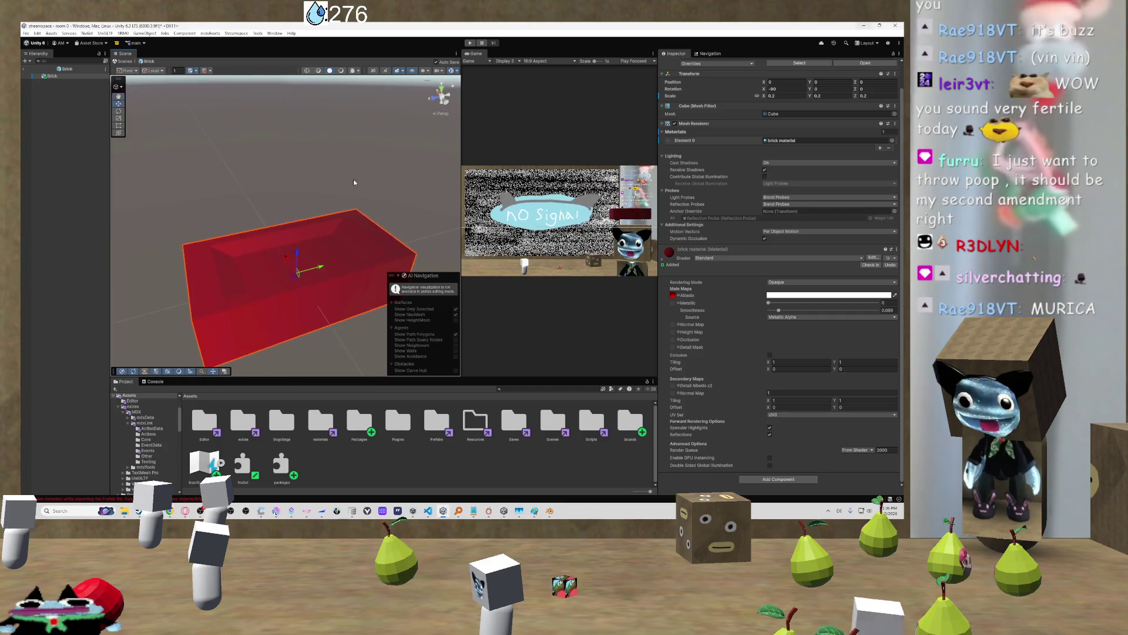
key(Escape)
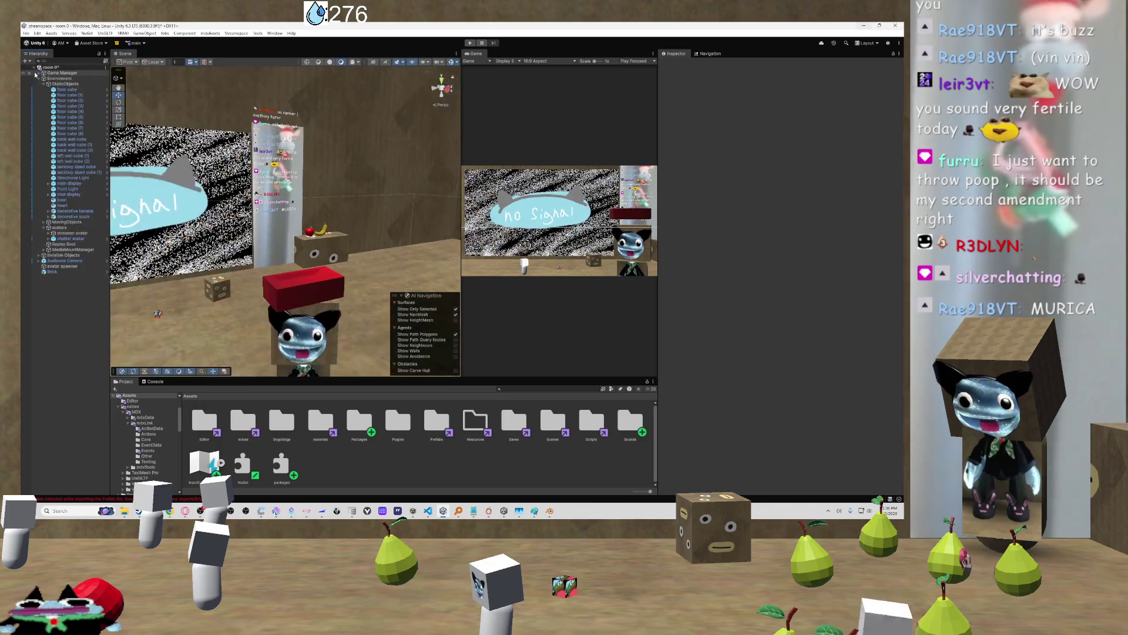
Orbit the room scene, then switch to the paintinator image results in Chrome and maximize it
mouse_move(373, 260)
mouse_down()
mouse_move(400, 262)
mouse_move(374, 268)
mouse_move(387, 266)
mouse_up()
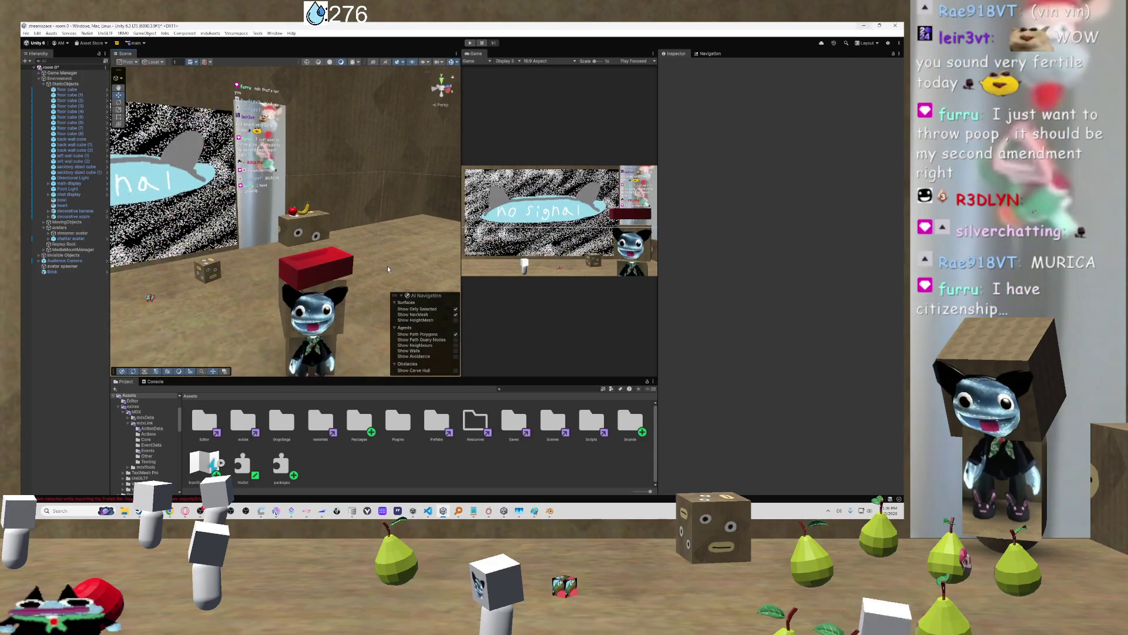
mouse_move(354, 276)
mouse_down()
mouse_move(424, 286)
mouse_move(243, 290)
mouse_move(398, 308)
mouse_move(223, 302)
mouse_move(385, 283)
mouse_move(280, 287)
mouse_move(316, 288)
mouse_up()
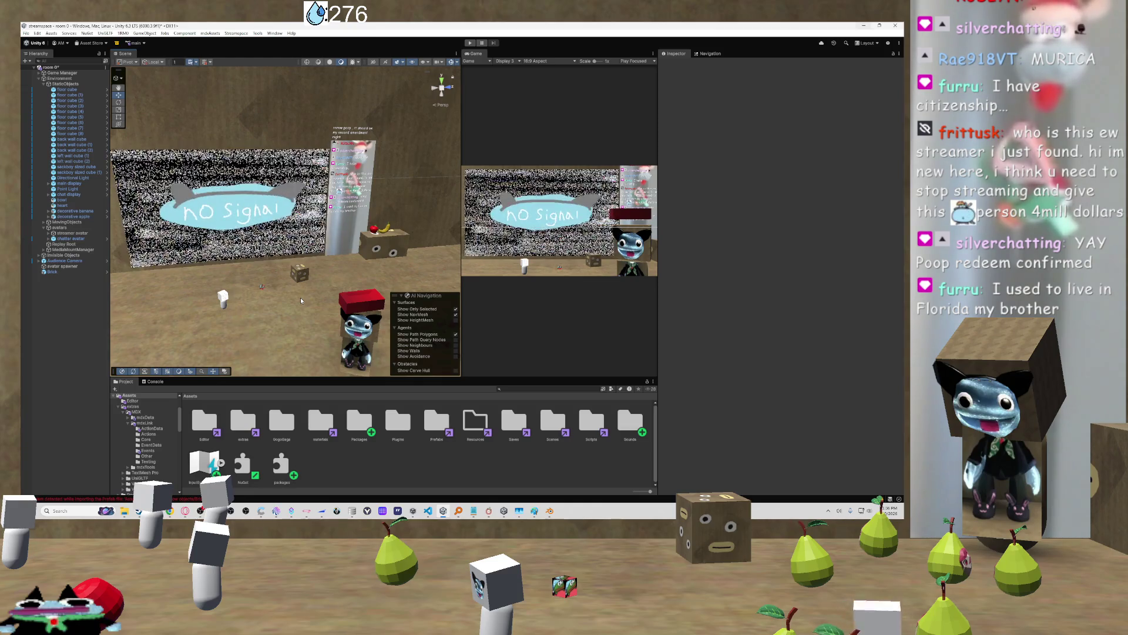
mouse_move(328, 283)
mouse_down()
mouse_move(359, 230)
mouse_move(285, 246)
mouse_move(350, 246)
mouse_up()
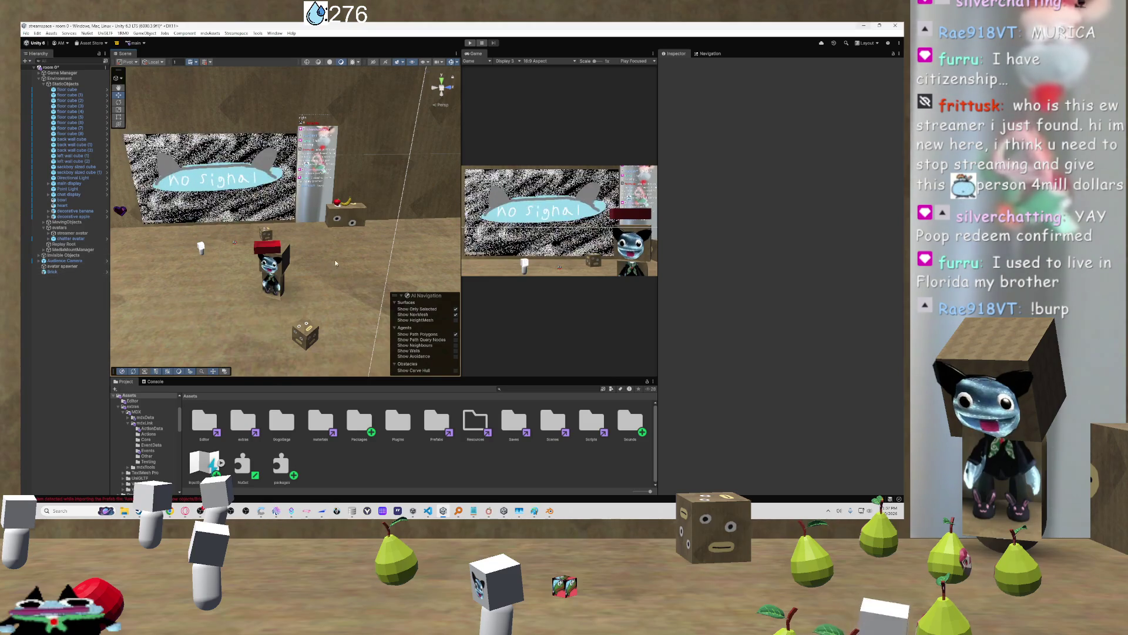
mouse_move(339, 267)
mouse_down()
mouse_move(212, 257)
mouse_move(316, 256)
mouse_up()
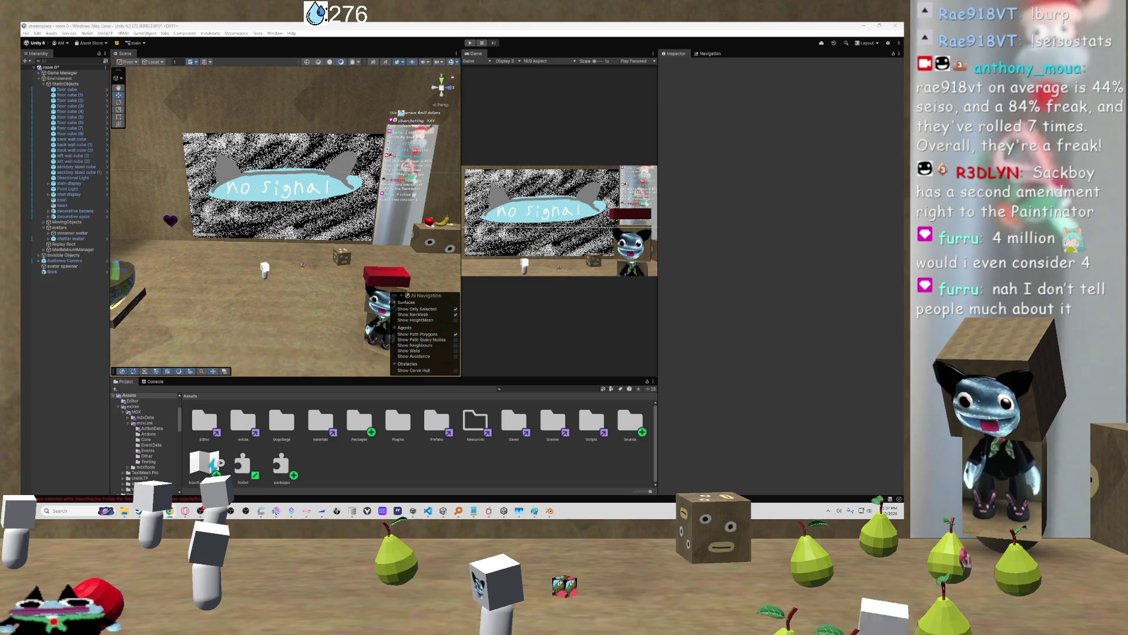
key(alt+Tab)
double_click(465, 97)
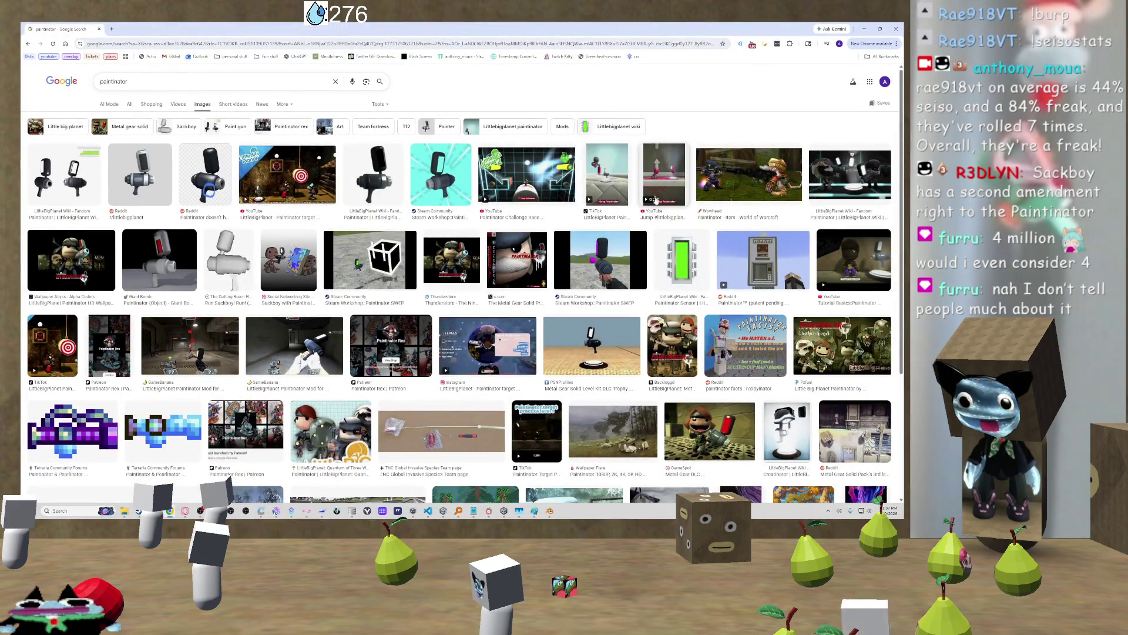
Preview the Steam Workshop, TikTok and LittleBigPlanet Wiki Paintinator images in turn
click(623, 262)
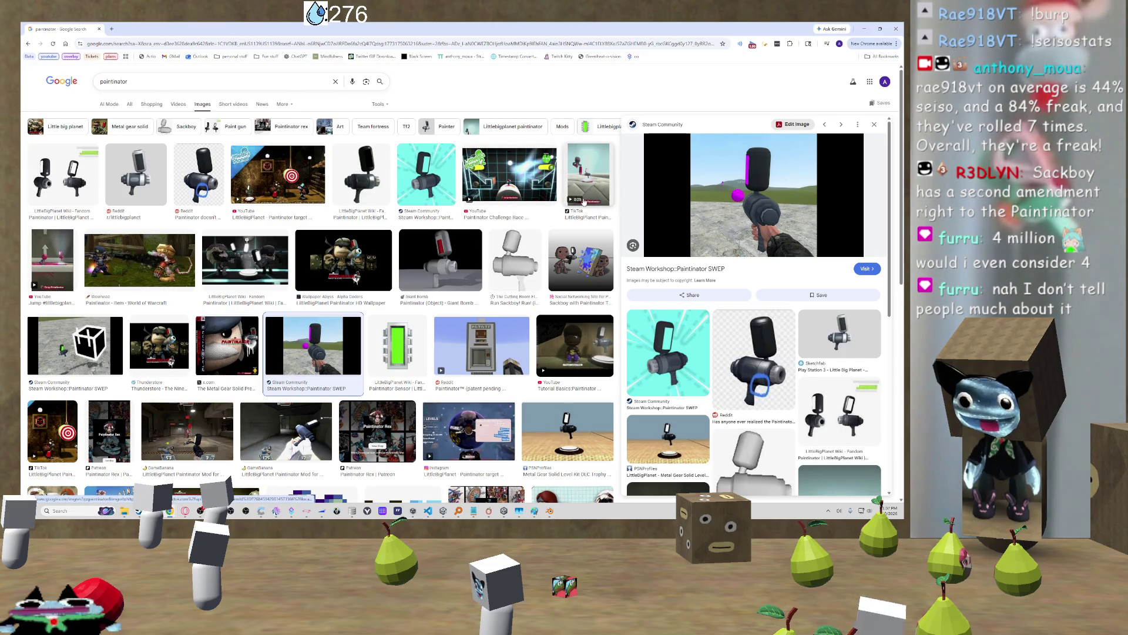
click(583, 188)
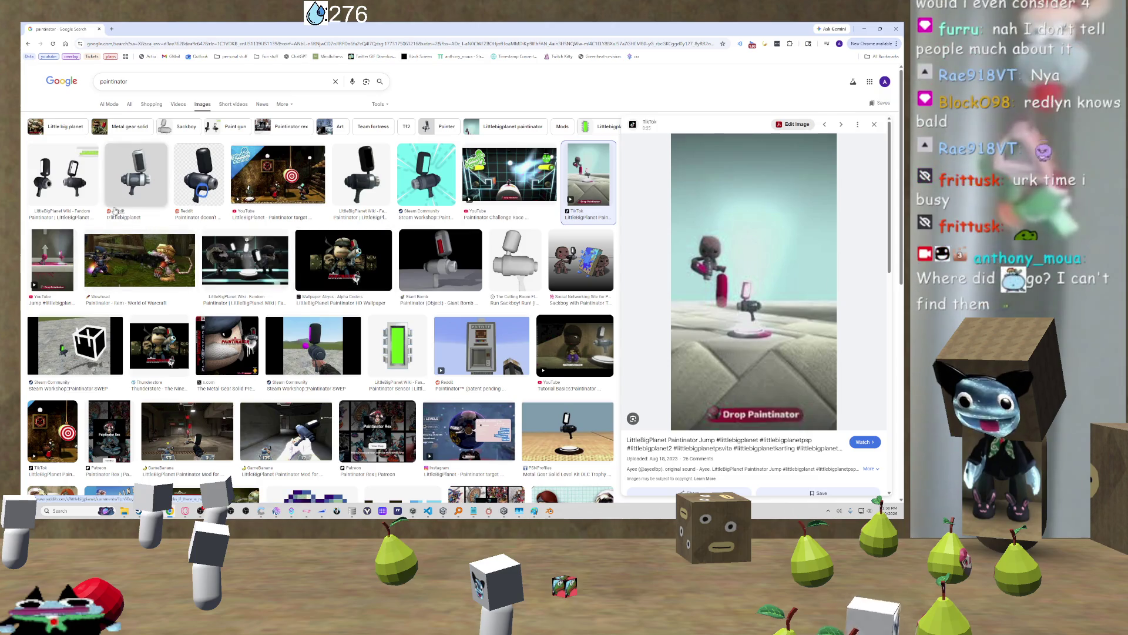
click(68, 190)
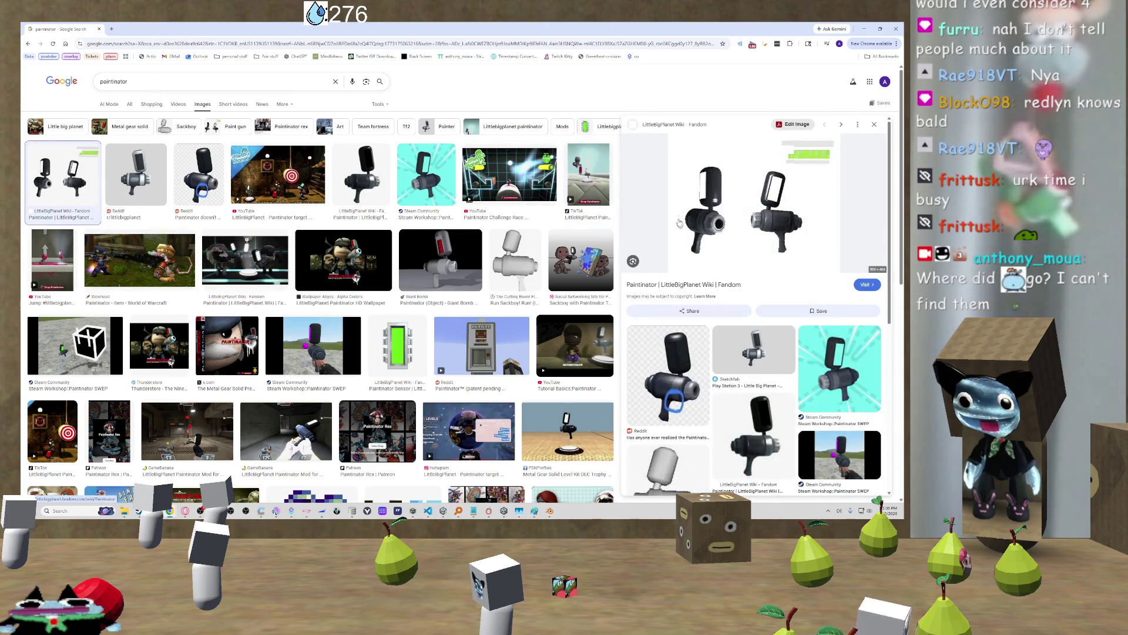
Switch from Chrome back to the Unity editor and orbit the room scene
key(alt+Tab)
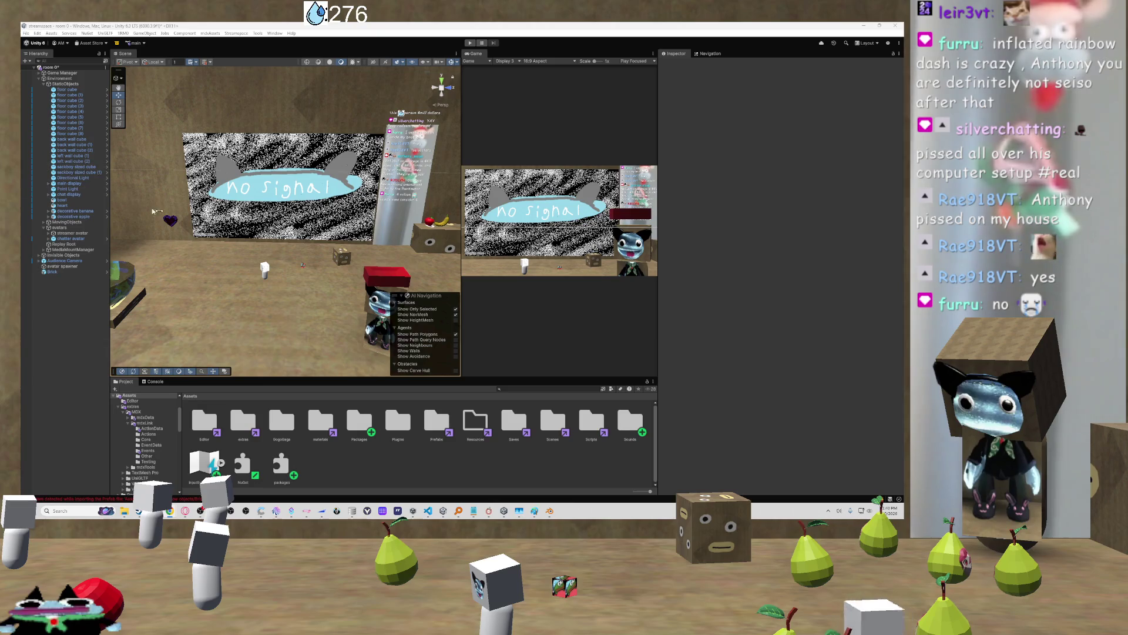
mouse_move(364, 238)
mouse_down()
mouse_move(360, 256)
mouse_move(341, 237)
mouse_move(423, 254)
mouse_move(413, 249)
mouse_up()
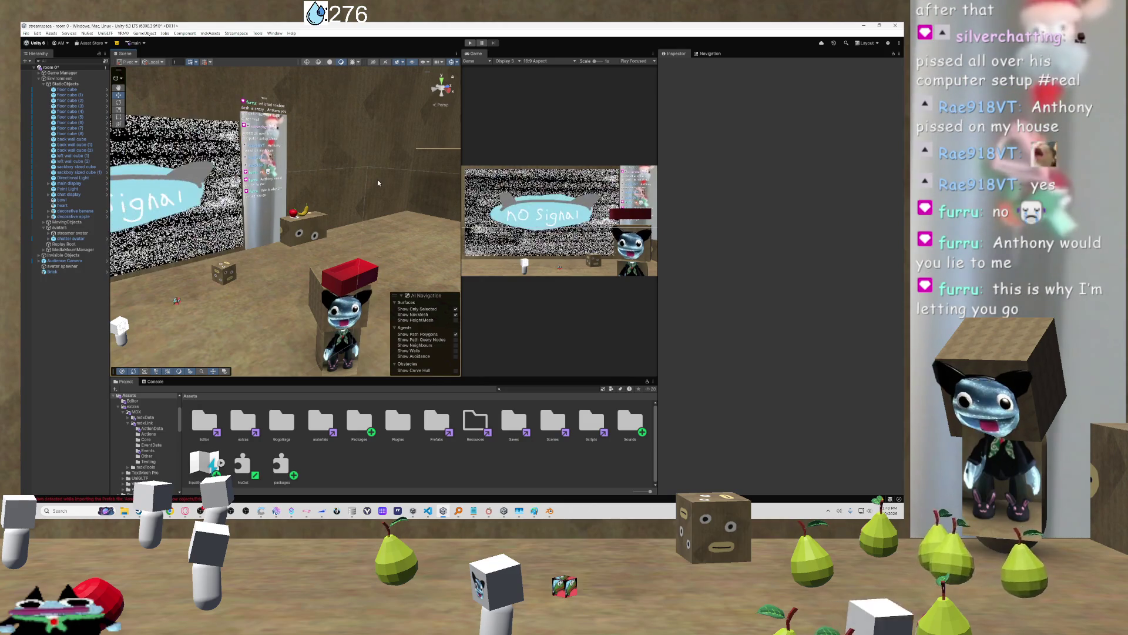
Turn the Scene view across the room and move toward the brick on the cat figure
mouse_move(382, 153)
mouse_down()
mouse_move(347, 156)
mouse_move(336, 144)
mouse_up()
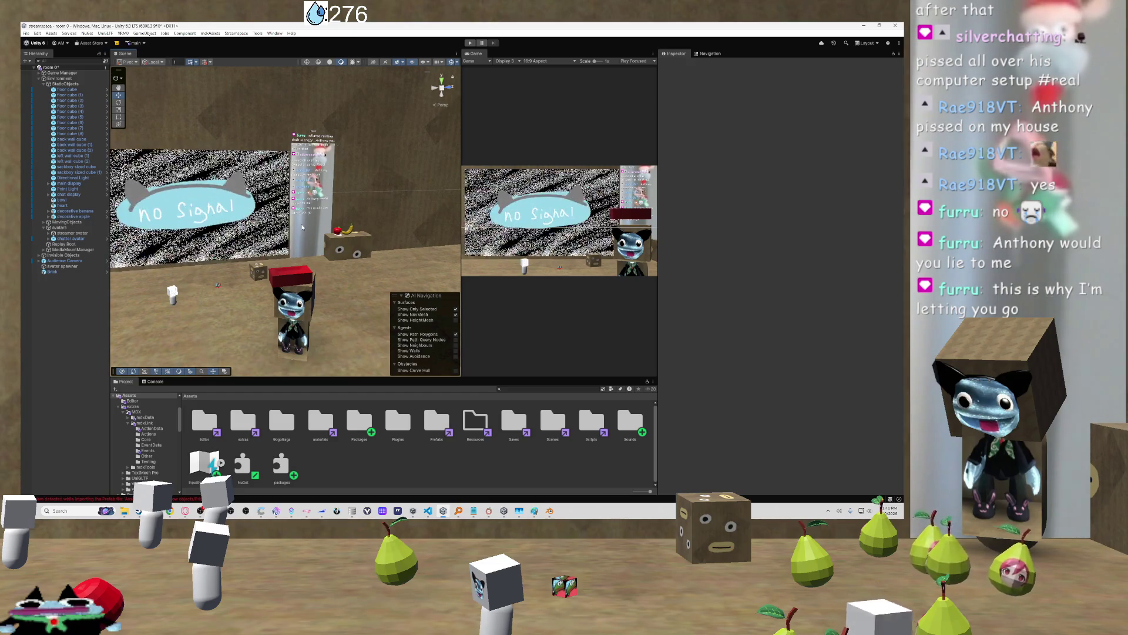
mouse_move(311, 215)
mouse_down()
mouse_move(335, 222)
mouse_move(326, 215)
mouse_up()
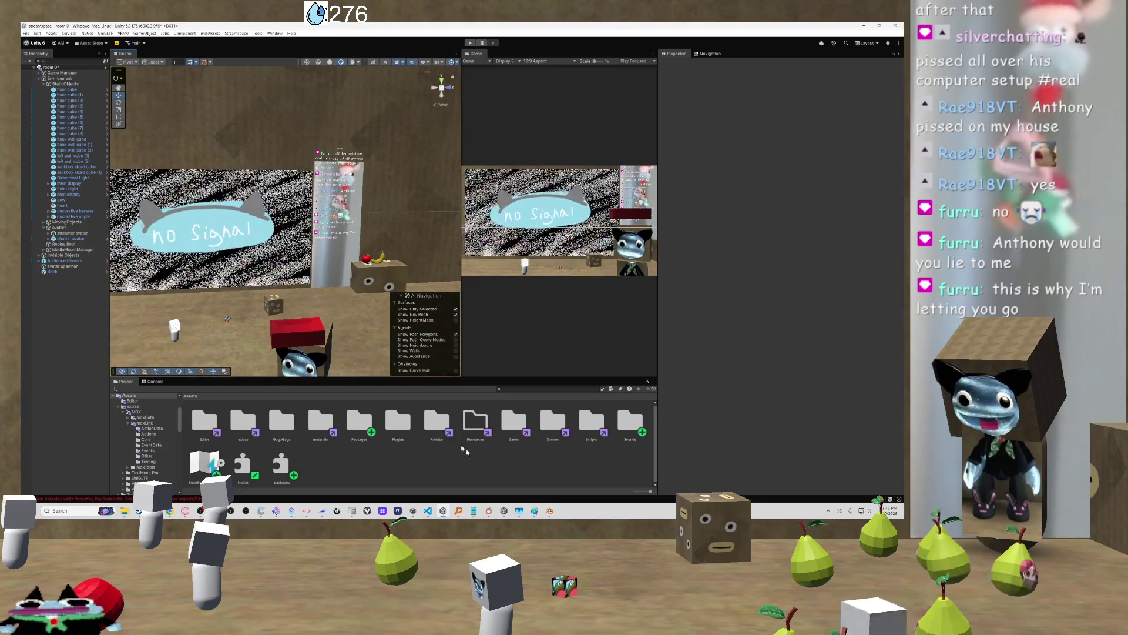
Select the red Brick in the Scene view to show its components in the Inspector
click(296, 332)
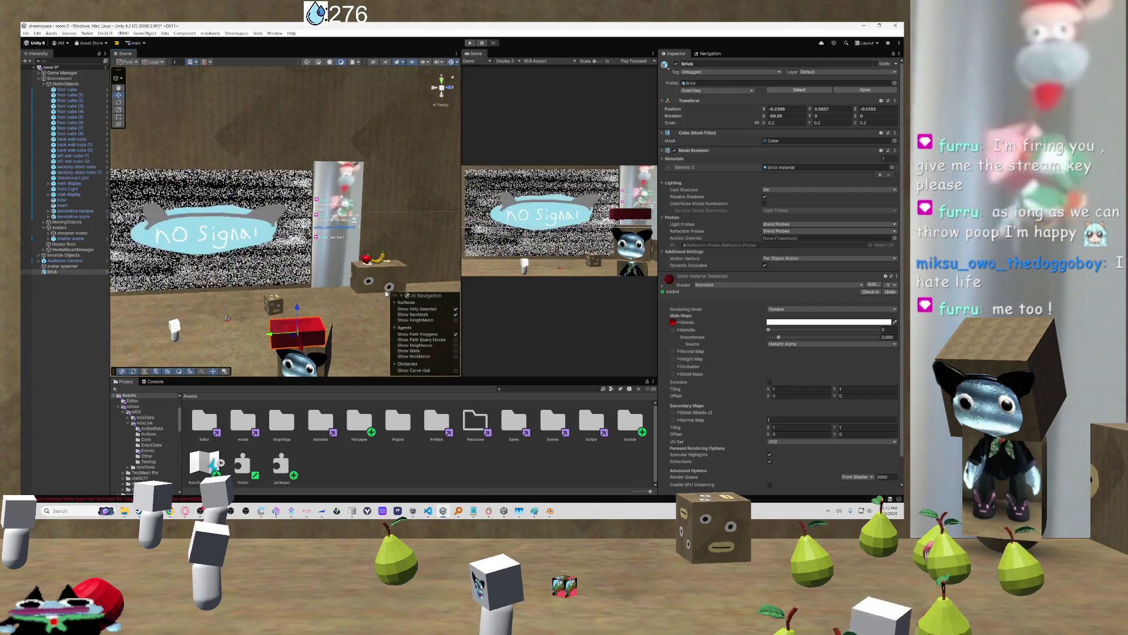
drag(326, 343, 301, 267)
mouse_move(223, 318)
mouse_down()
mouse_move(237, 369)
mouse_move(272, 337)
mouse_move(216, 247)
mouse_move(175, 308)
mouse_move(207, 296)
mouse_move(473, 292)
mouse_move(202, 303)
mouse_up()
scroll(201, 302, down, 2)
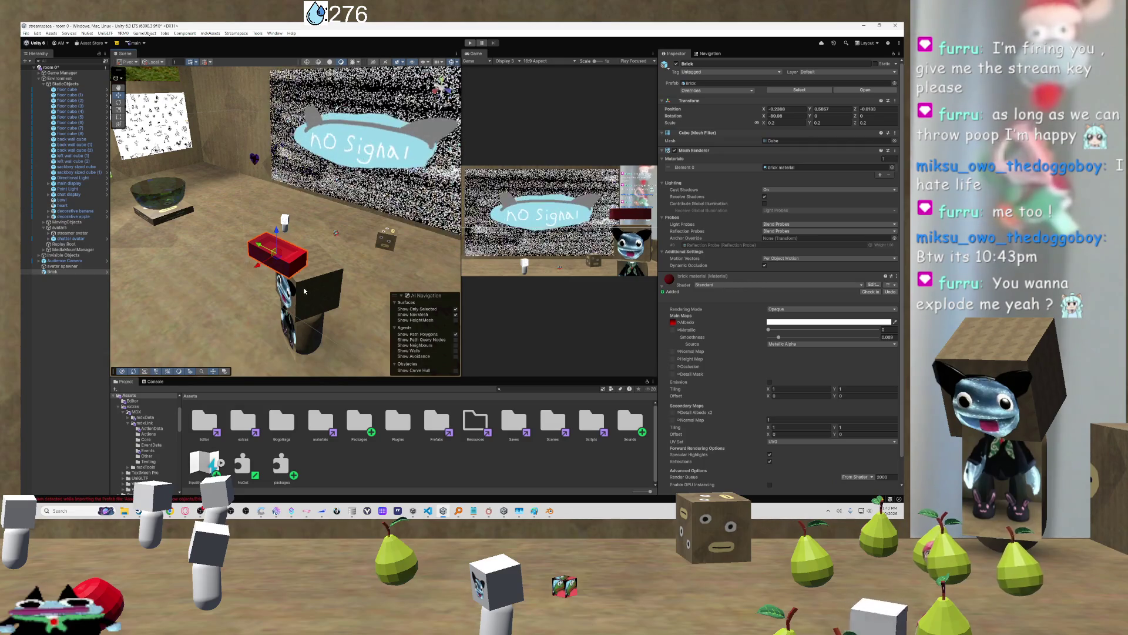
mouse_move(301, 291)
mouse_down()
mouse_move(366, 281)
mouse_move(386, 307)
mouse_move(422, 298)
mouse_move(386, 304)
mouse_move(263, 283)
mouse_move(312, 263)
mouse_move(480, 256)
mouse_move(435, 245)
mouse_up()
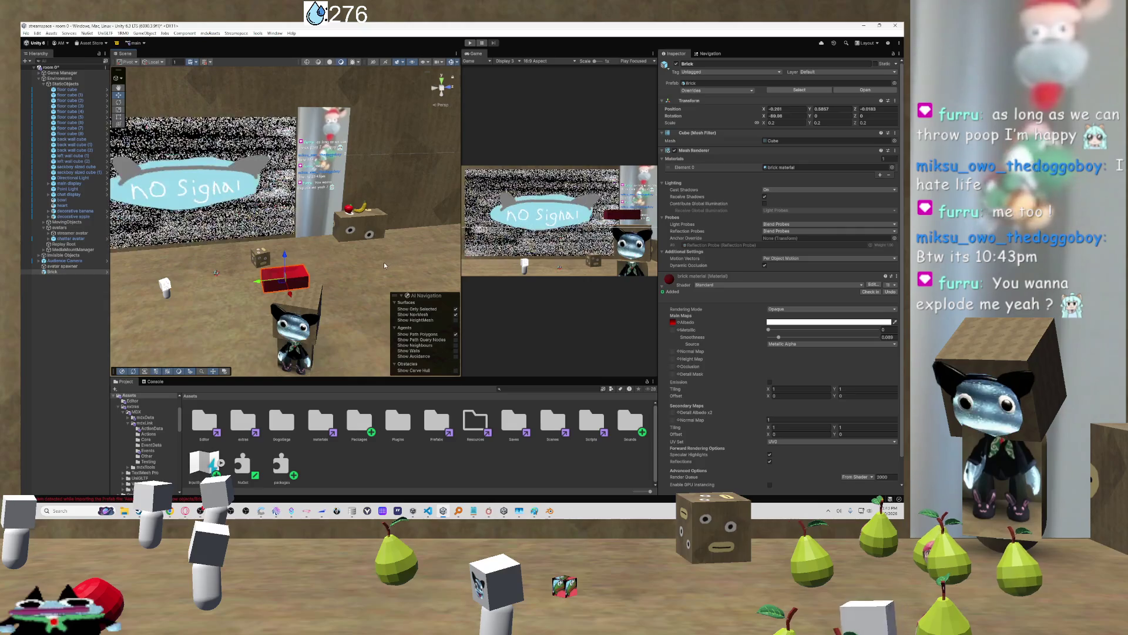
drag(379, 260, 353, 251)
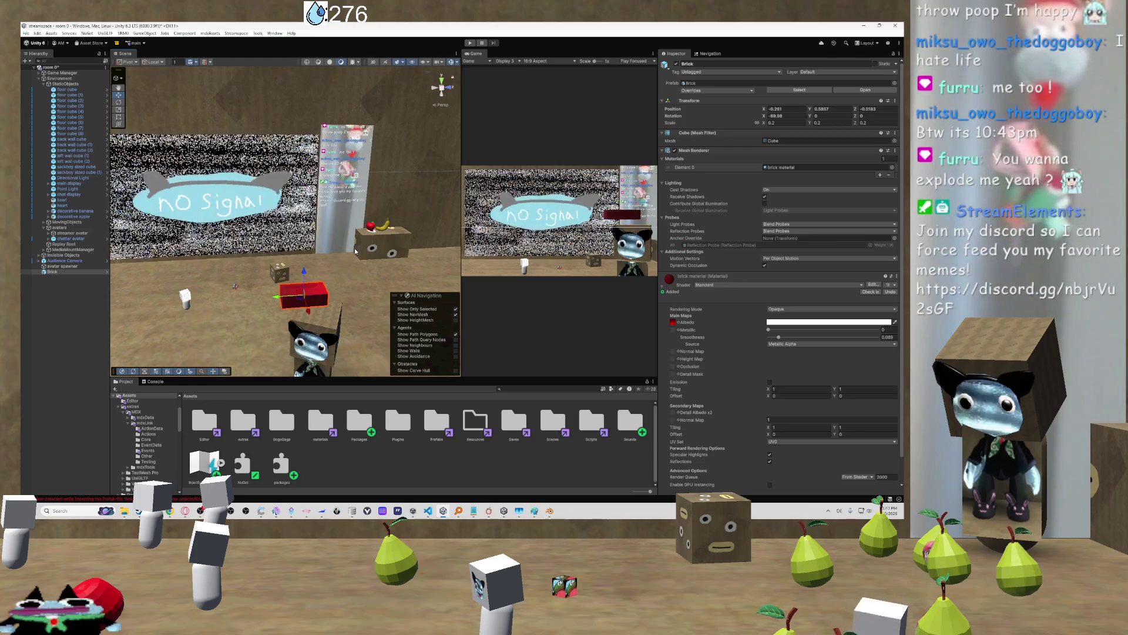
mouse_move(387, 236)
mouse_down()
mouse_move(327, 259)
mouse_move(275, 256)
mouse_move(361, 262)
mouse_move(344, 247)
mouse_move(238, 252)
mouse_up()
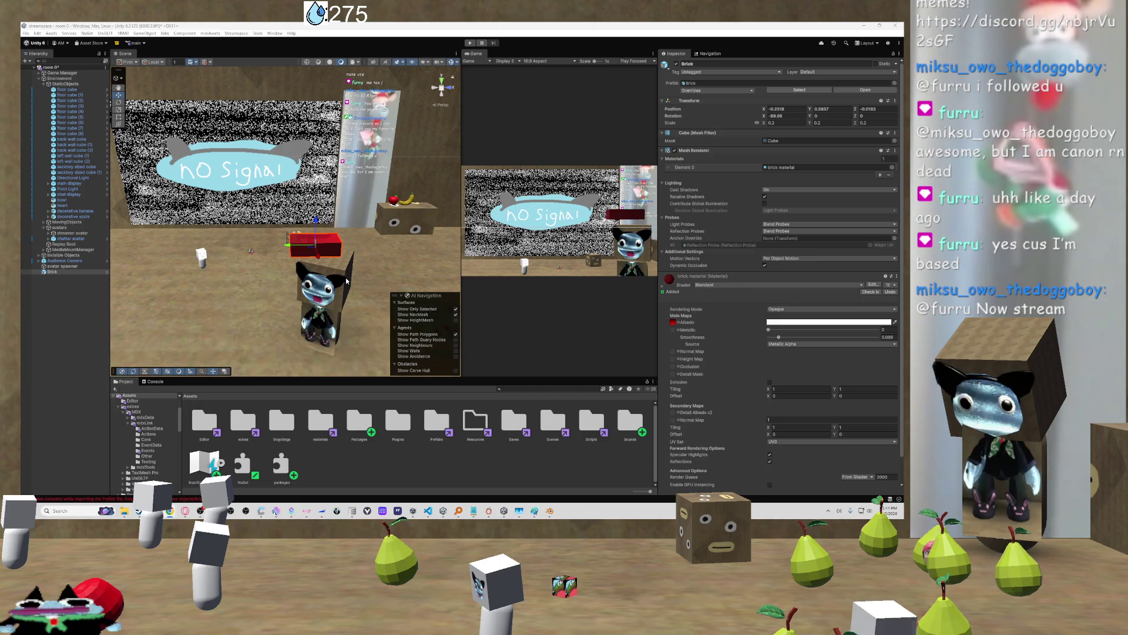
Read the prefab import error in the Console, return to the Project tab and scroll the Inspector
click(176, 499)
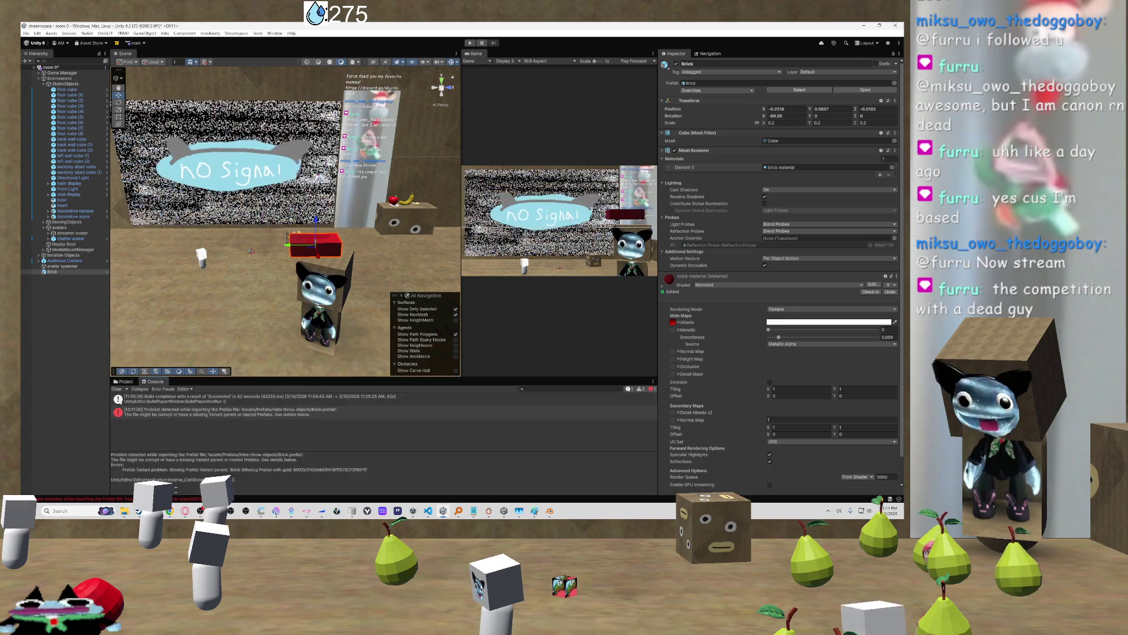
click(130, 382)
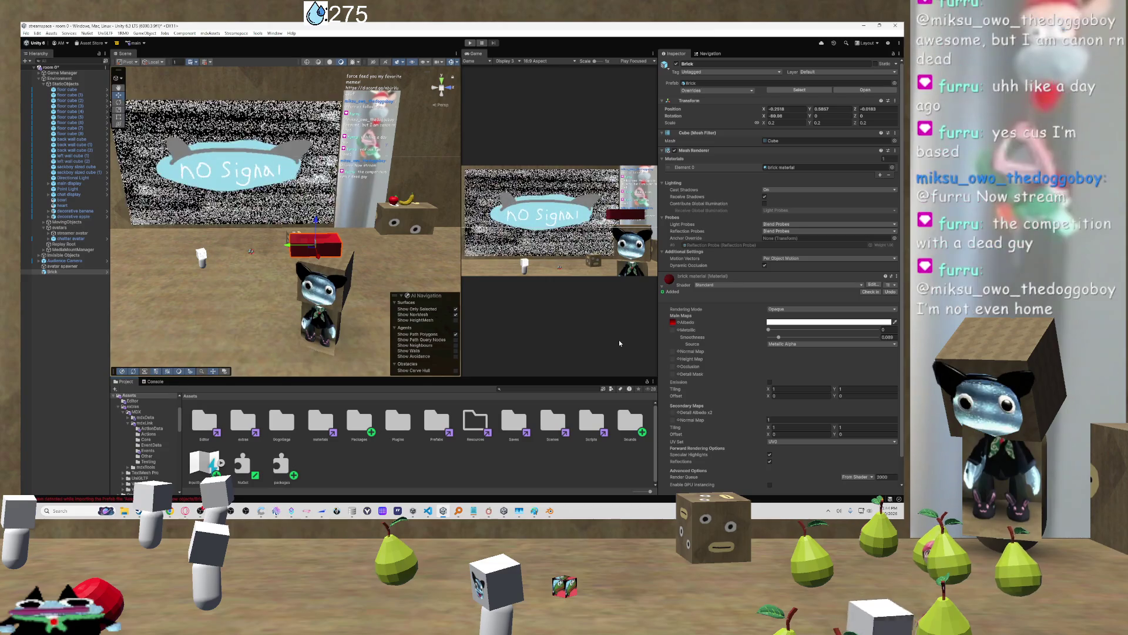
scroll(786, 335, down, 1)
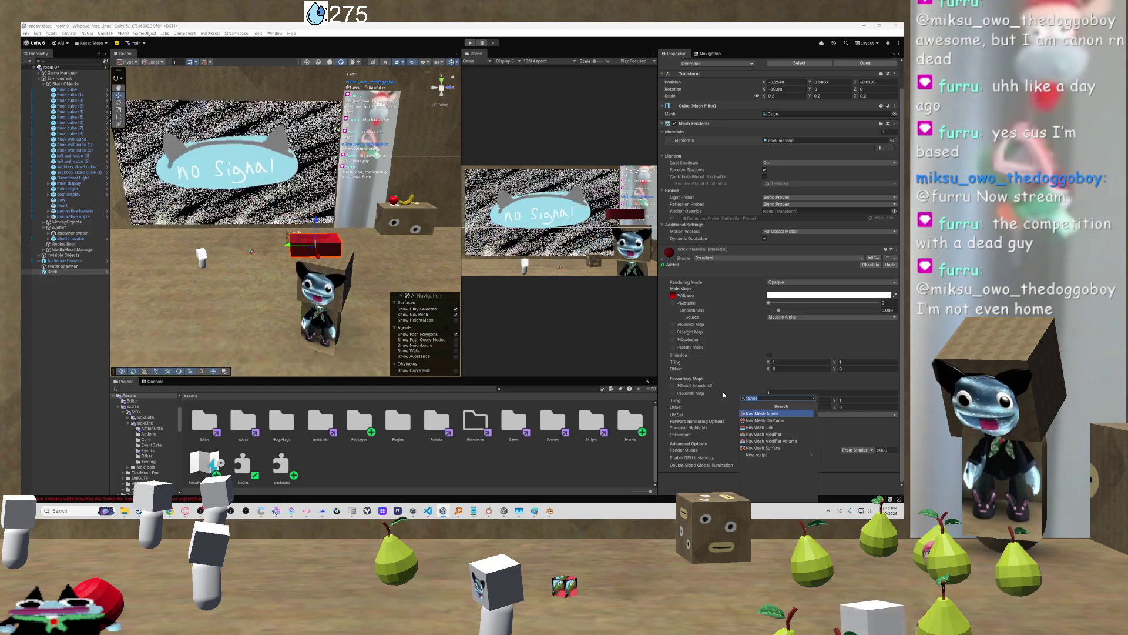
Search 'throwab' in Add Component, add Throwable Object to the Brick and expand its settings
text(bri)
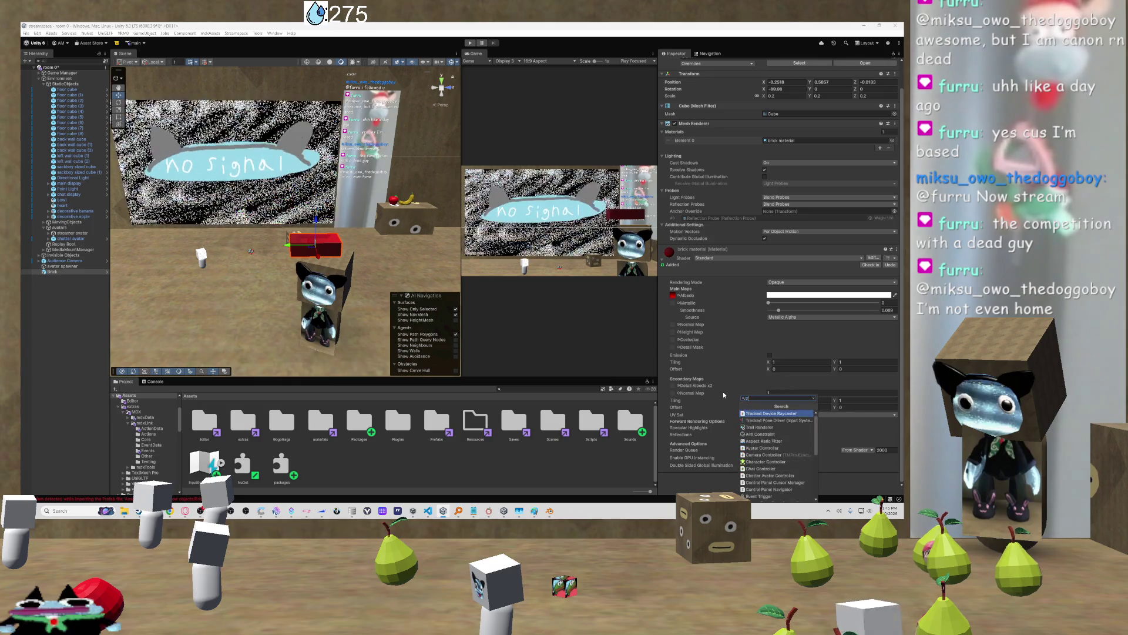
key(BackSpace)
key(BackSpace)
key(BackSpace)
text(throwab)
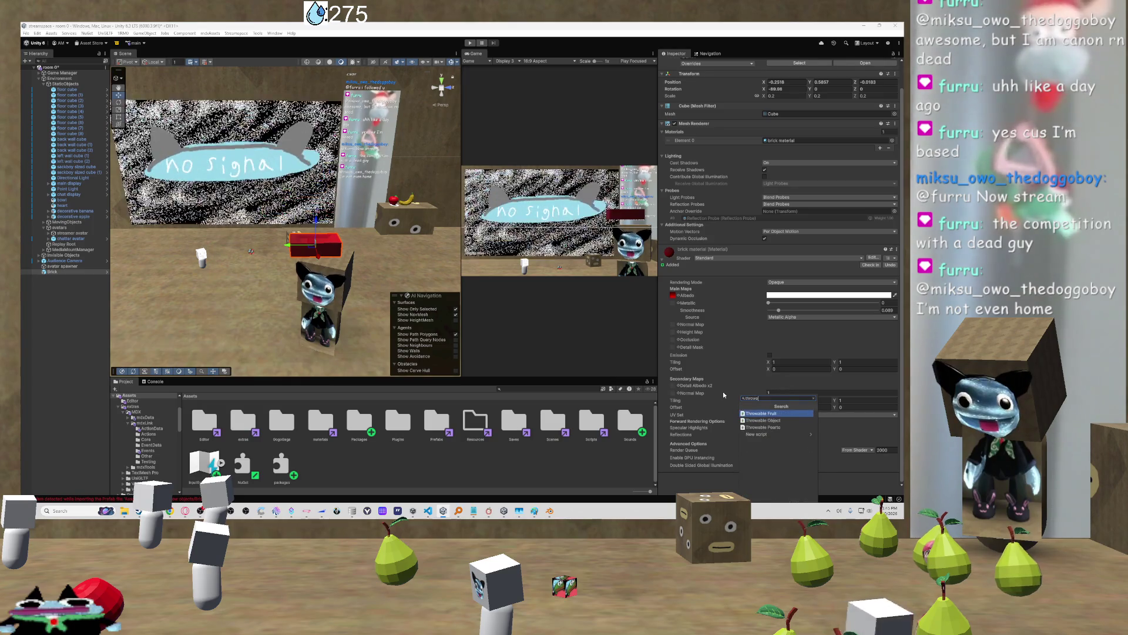
key(Down)
key(Return)
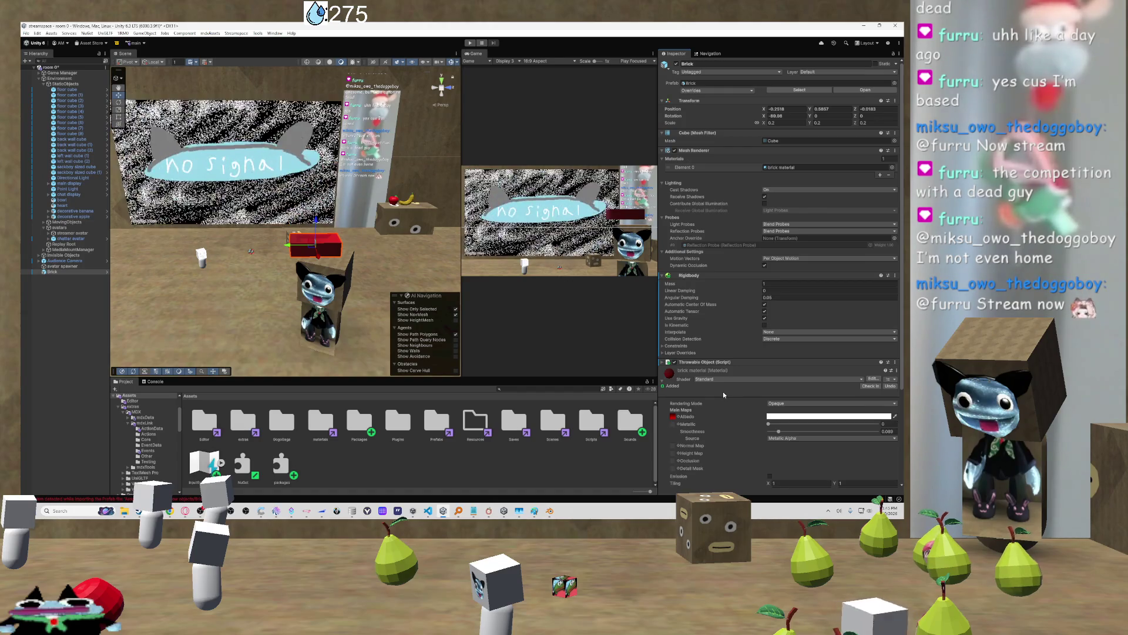
scroll(723, 391, down, 5)
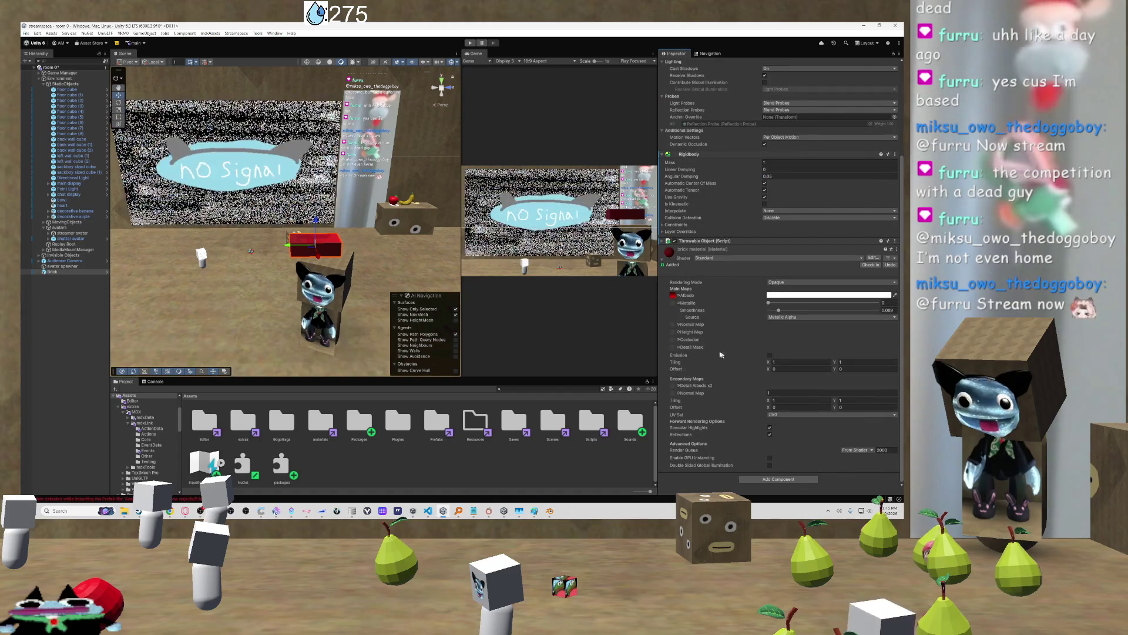
click(738, 241)
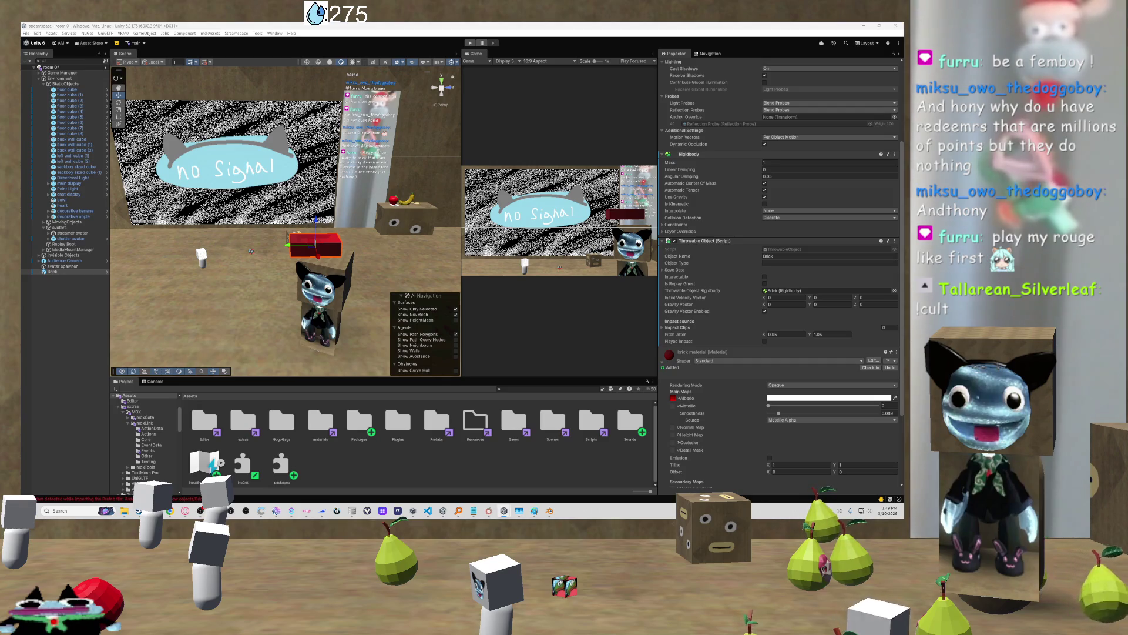
Orbit the Scene view around the room to look over the configured Brick
mouse_move(356, 246)
mouse_down()
mouse_move(386, 217)
mouse_move(401, 223)
mouse_up()
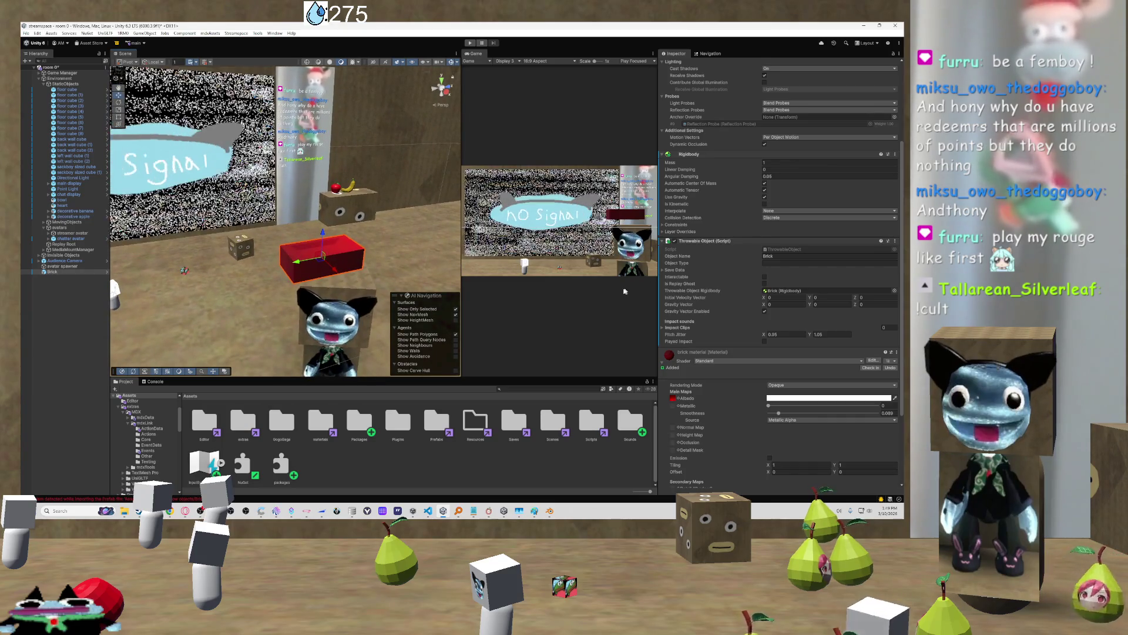
Change the Brick's Rigidbody Mass to 0.5
scroll(712, 221, up, 3)
scroll(712, 221, up, 2)
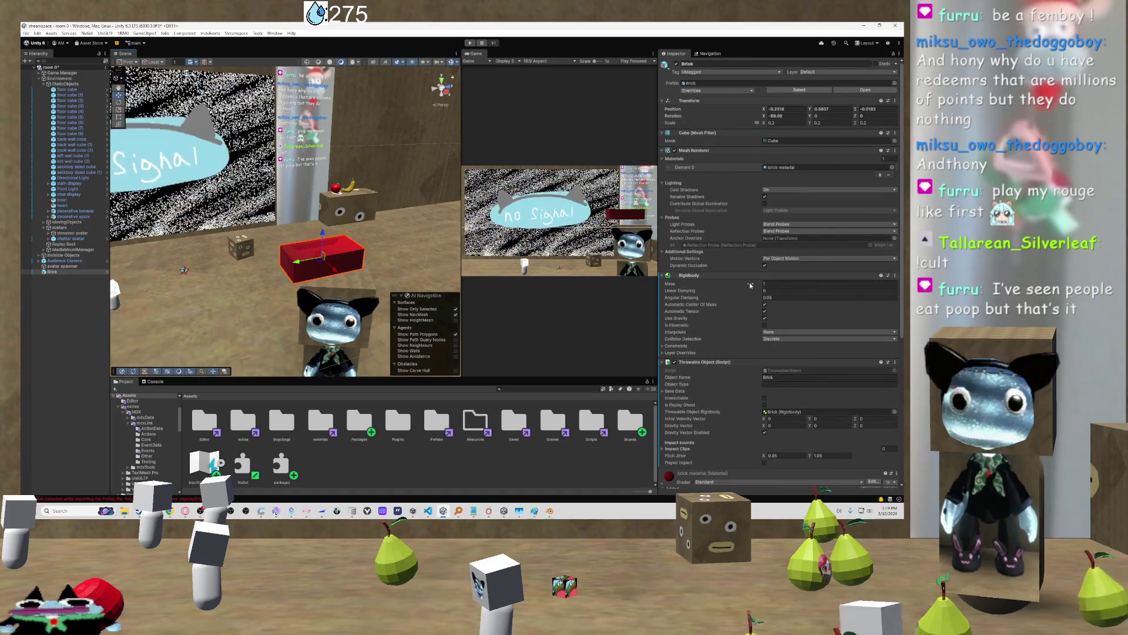
click(775, 283)
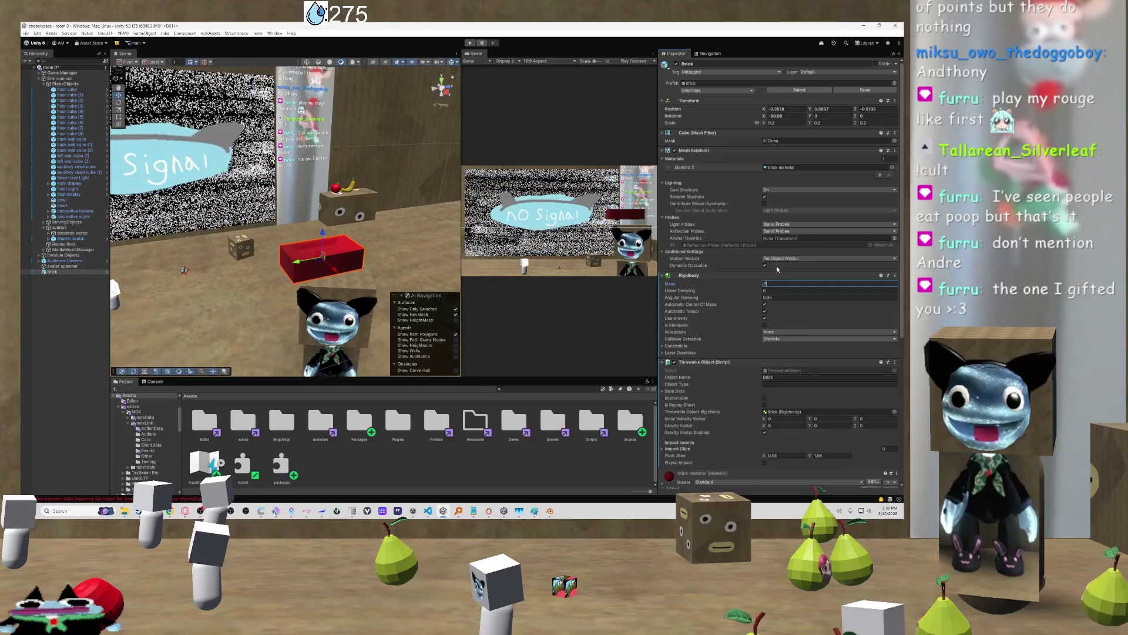
text(5)
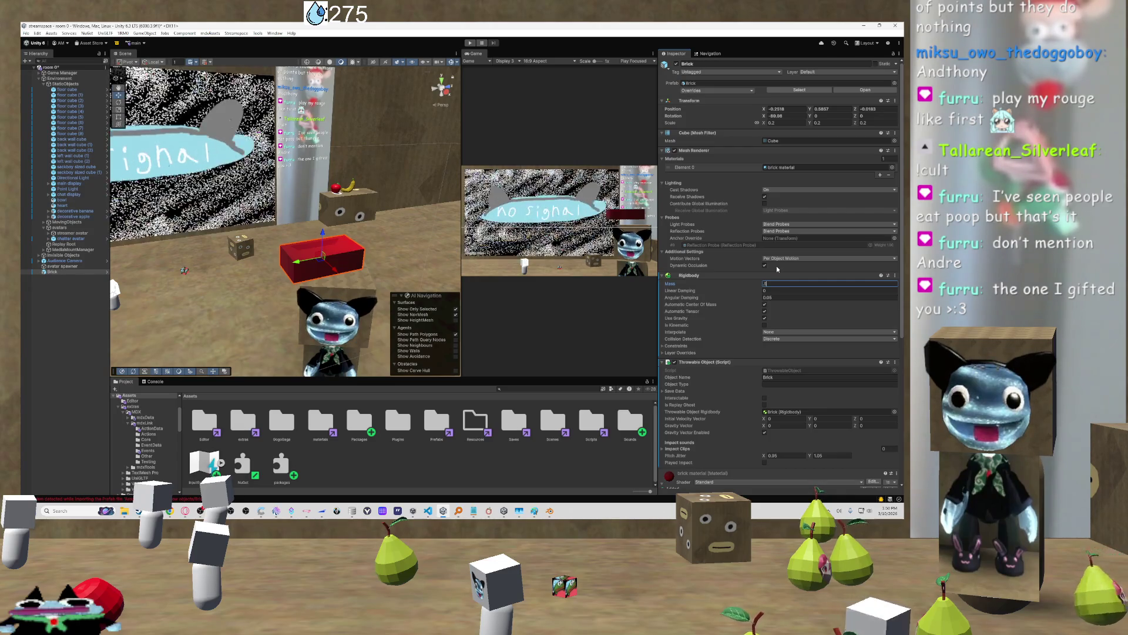
Commit the brick's Rigidbody mass of 0.5 and orbit the view up toward the screen and ceiling
key(Return)
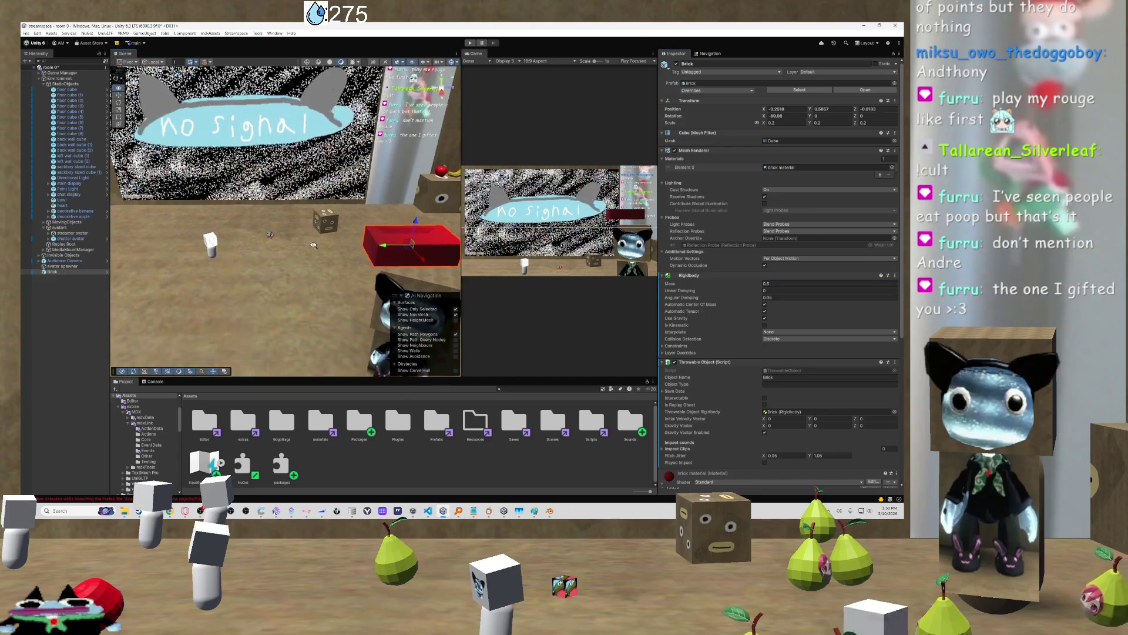
scroll(286, 221, down, 3)
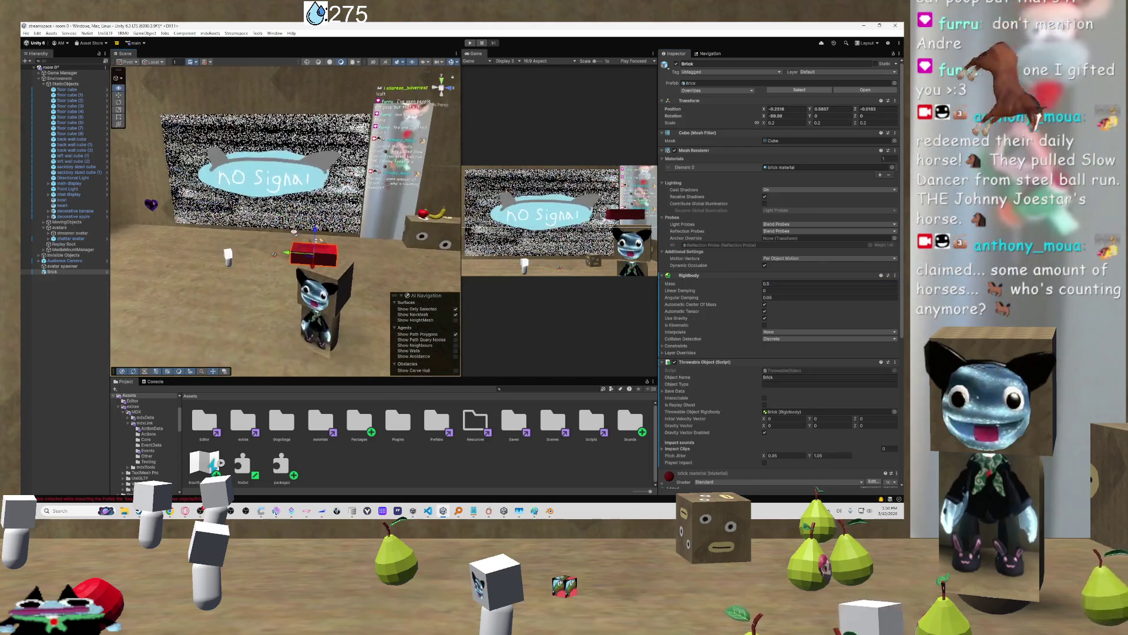
mouse_move(329, 246)
mouse_down()
mouse_move(363, 245)
mouse_move(318, 244)
mouse_up()
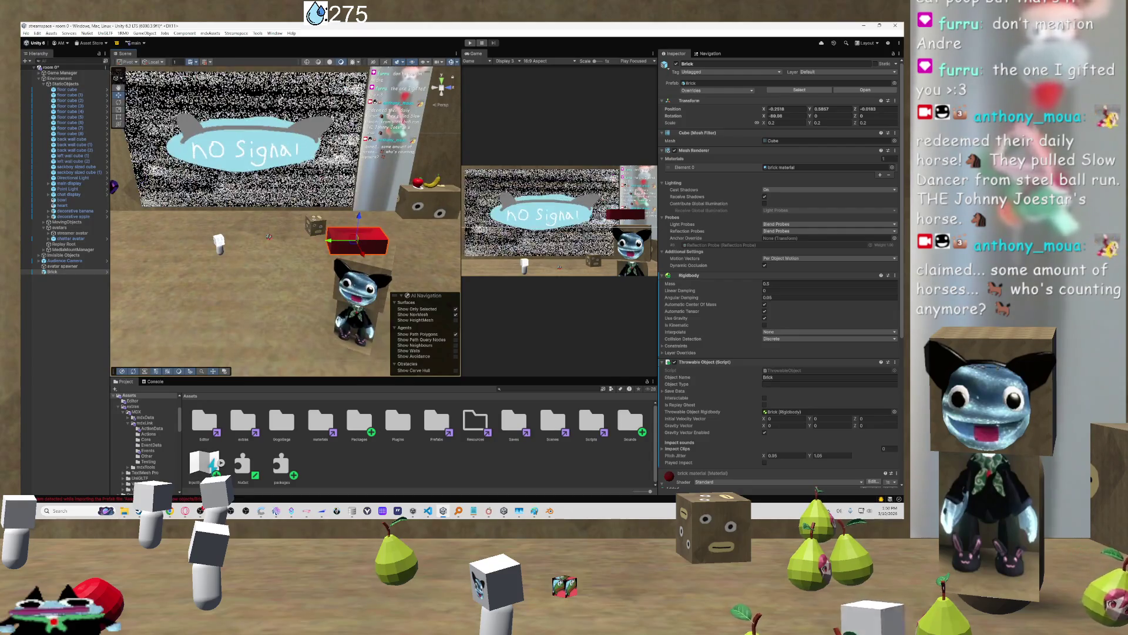
drag(181, 210, 253, 124)
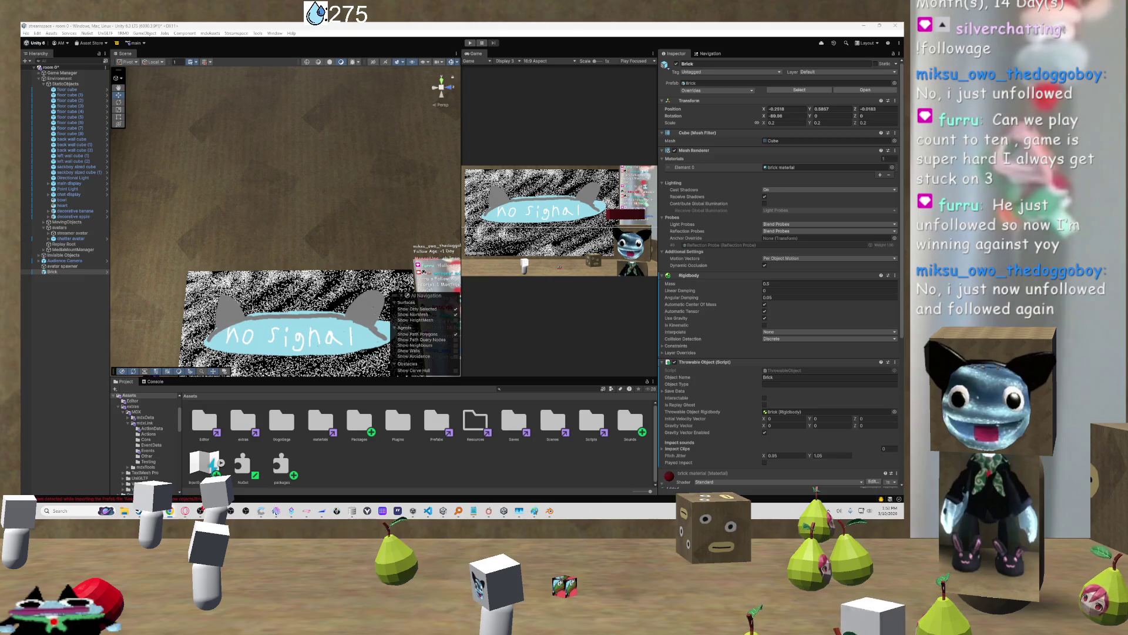
Orbit back onto the screen and box, glance at the love/hate throw list in Paint, then minimize Paint
drag(314, 301, 314, 301)
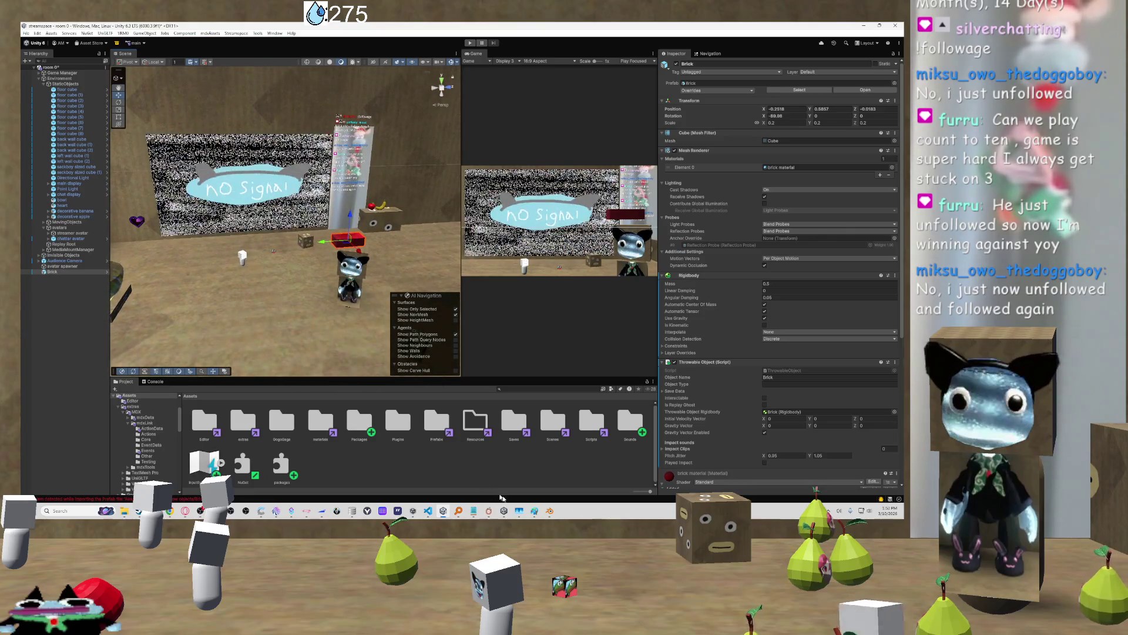
click(534, 511)
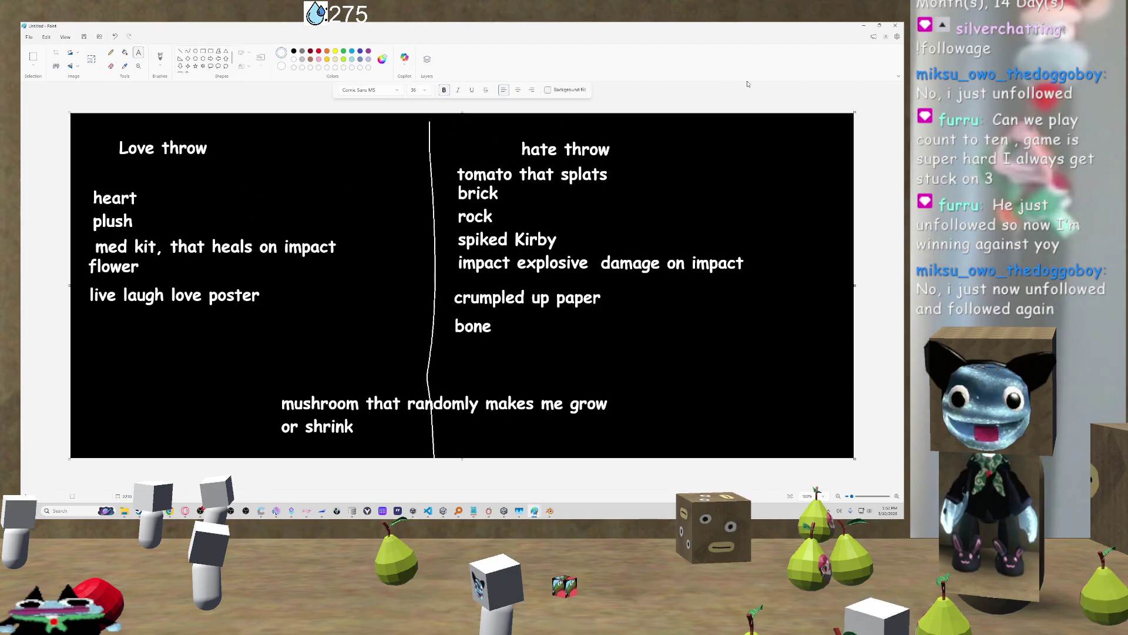
click(863, 26)
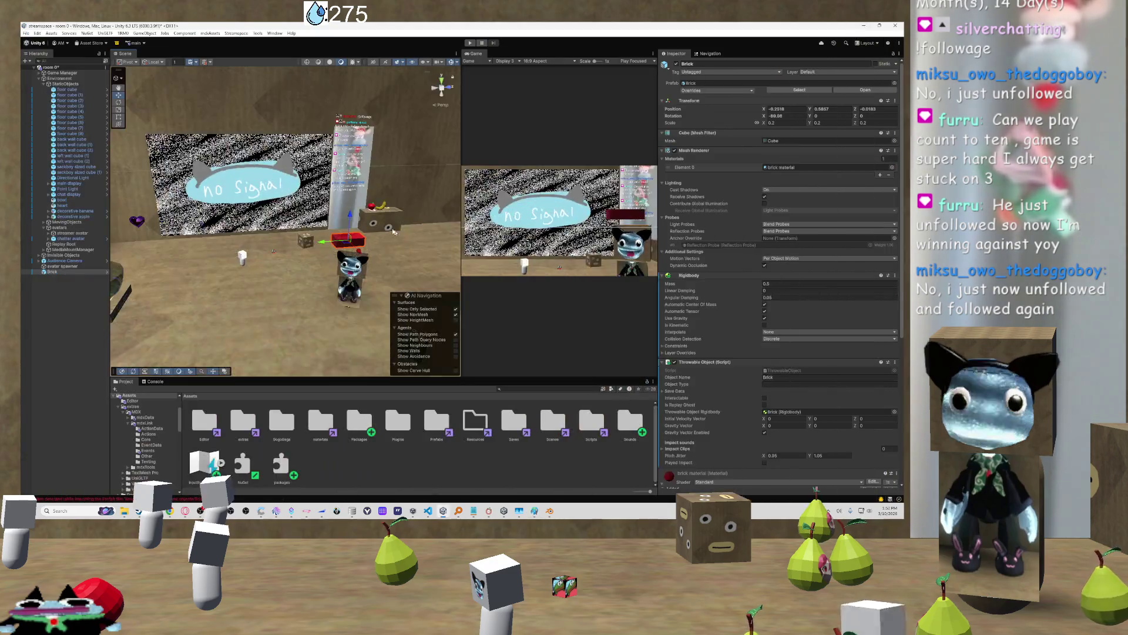
Orbit down onto the red brick, then select Invisible Objects and its ThrowRigs group in the Hierarchy
mouse_move(437, 231)
mouse_down()
mouse_move(330, 273)
mouse_move(389, 248)
mouse_move(305, 248)
mouse_up()
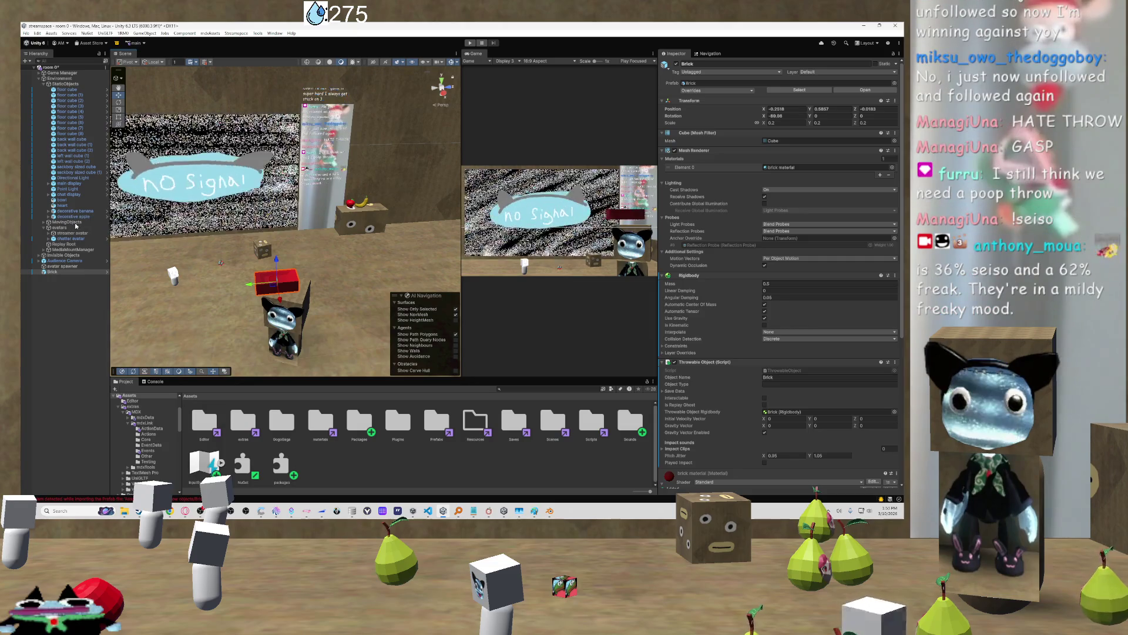
click(59, 255)
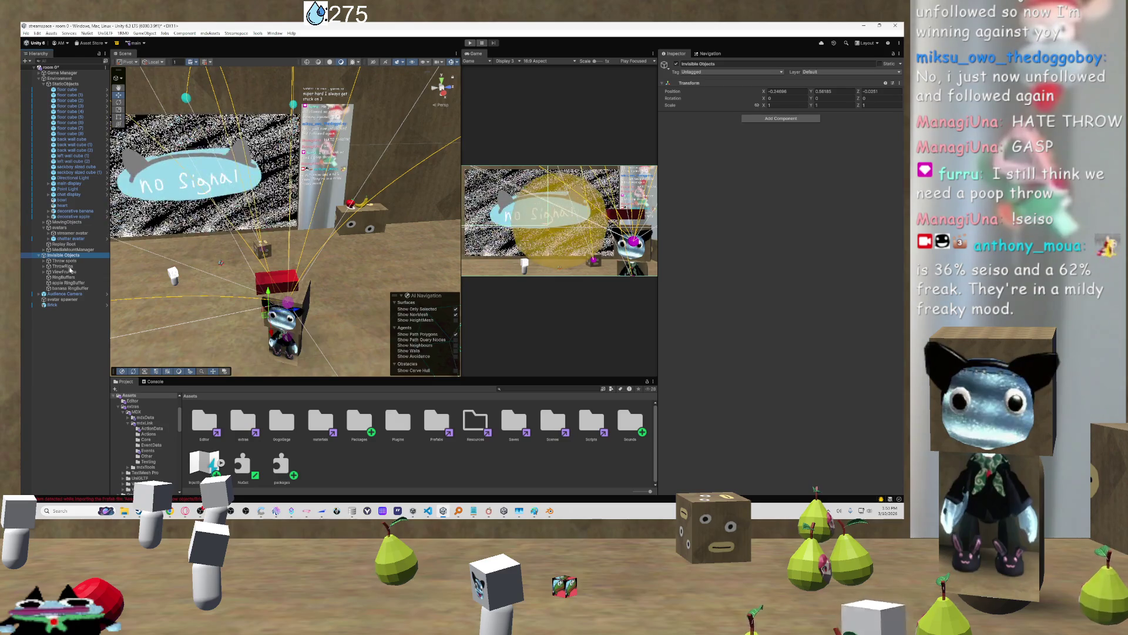
click(70, 268)
Duplicate Pearto ThrowRig, rename the copy 'Brick ThrowRig', and frame it in the Scene view
key(Right)
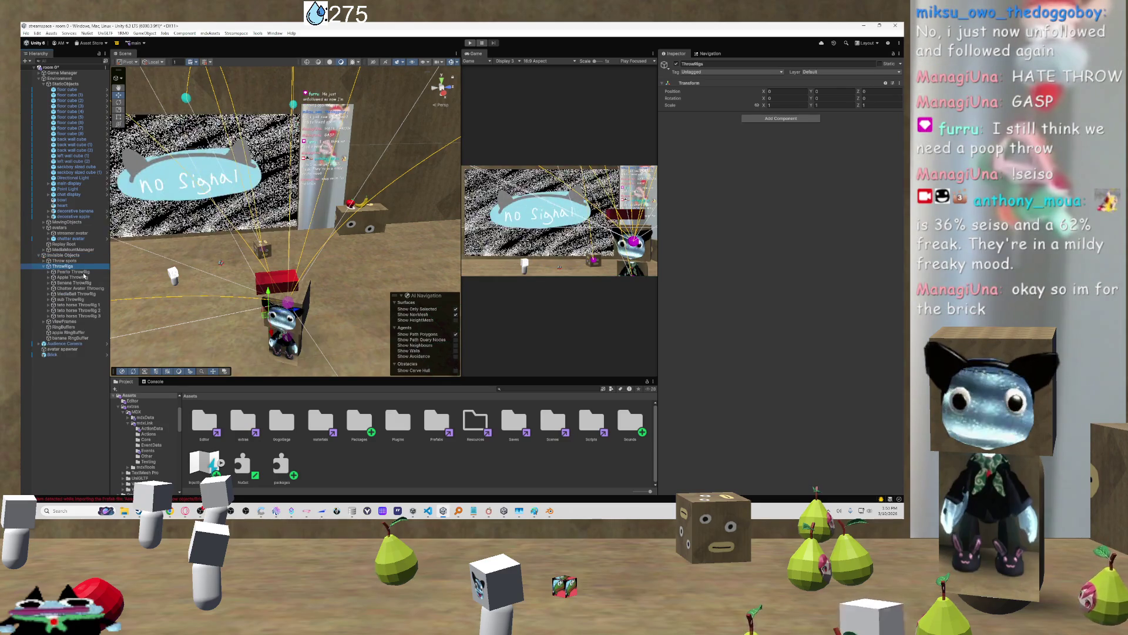
click(92, 273)
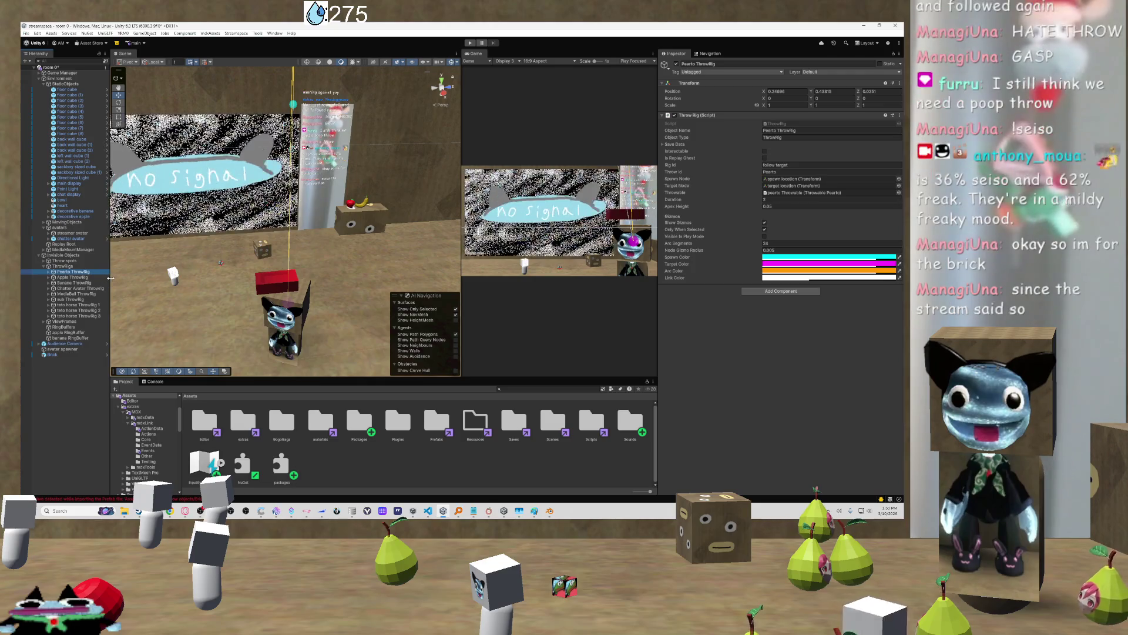
key(ctrl+d)
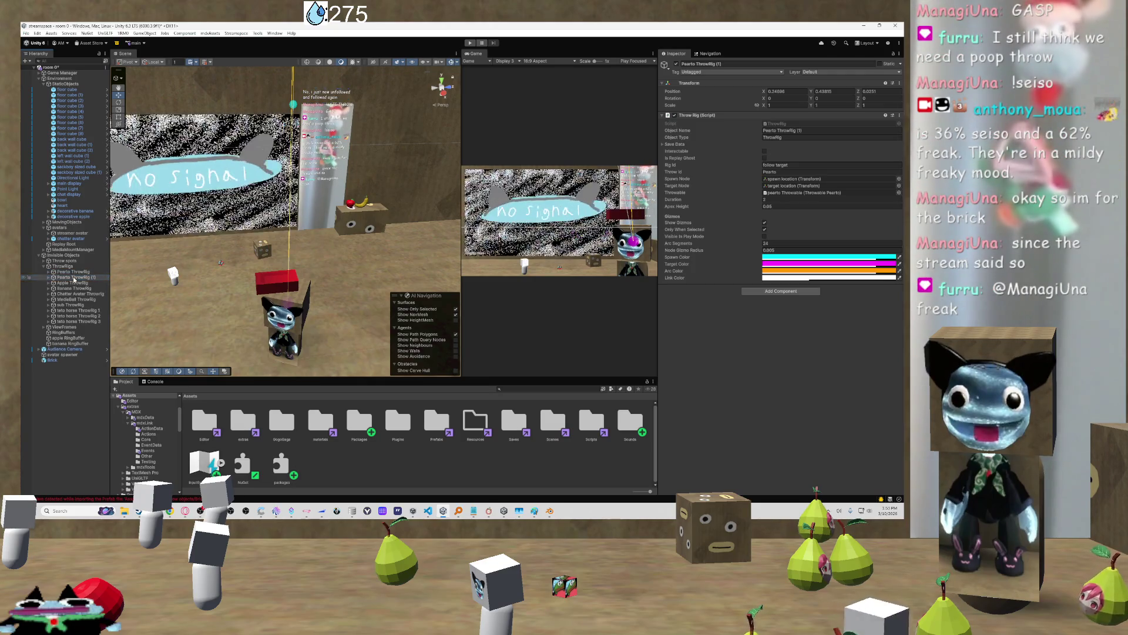
double_click(74, 279)
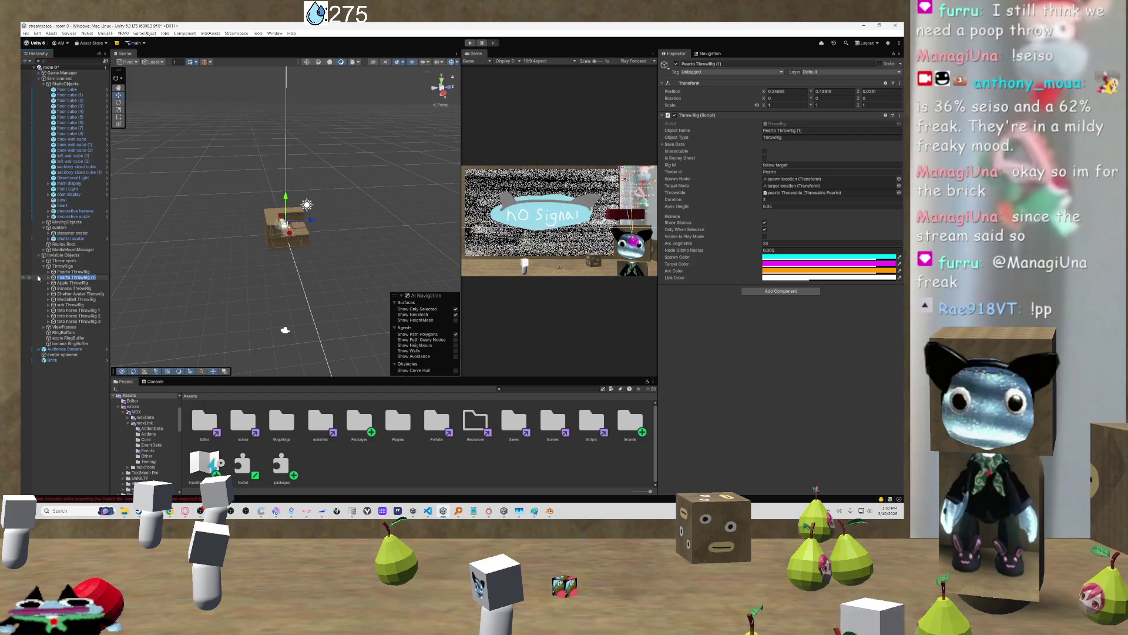
text(brick)
key(BackSpace)
key(BackSpace)
key(BackSpace)
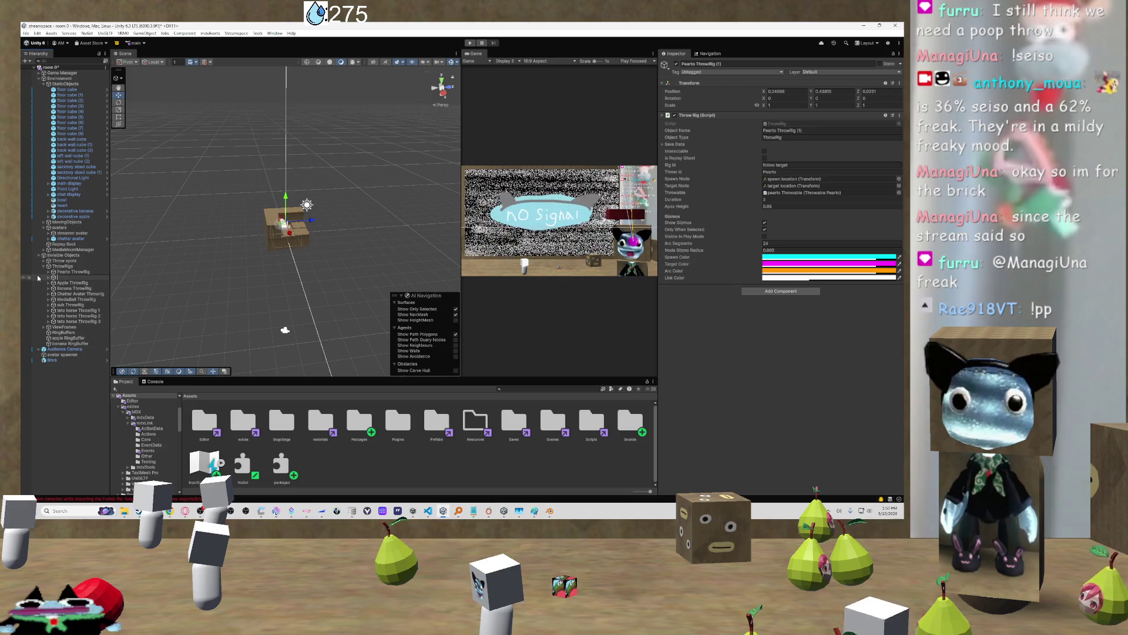
text(ick ThrowRi)
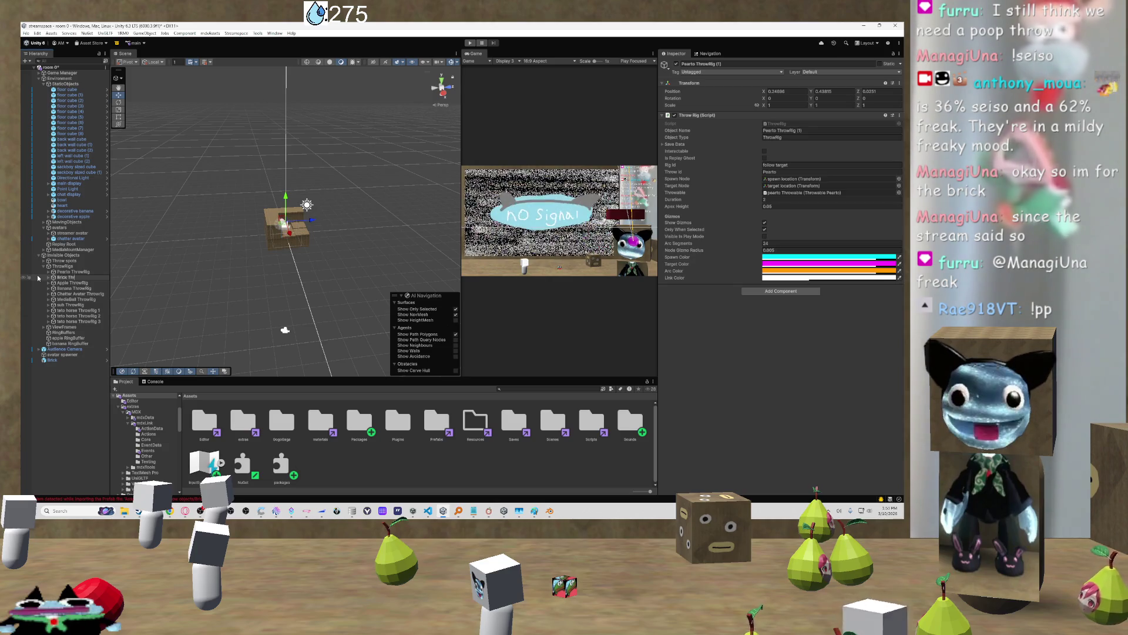
key(Return)
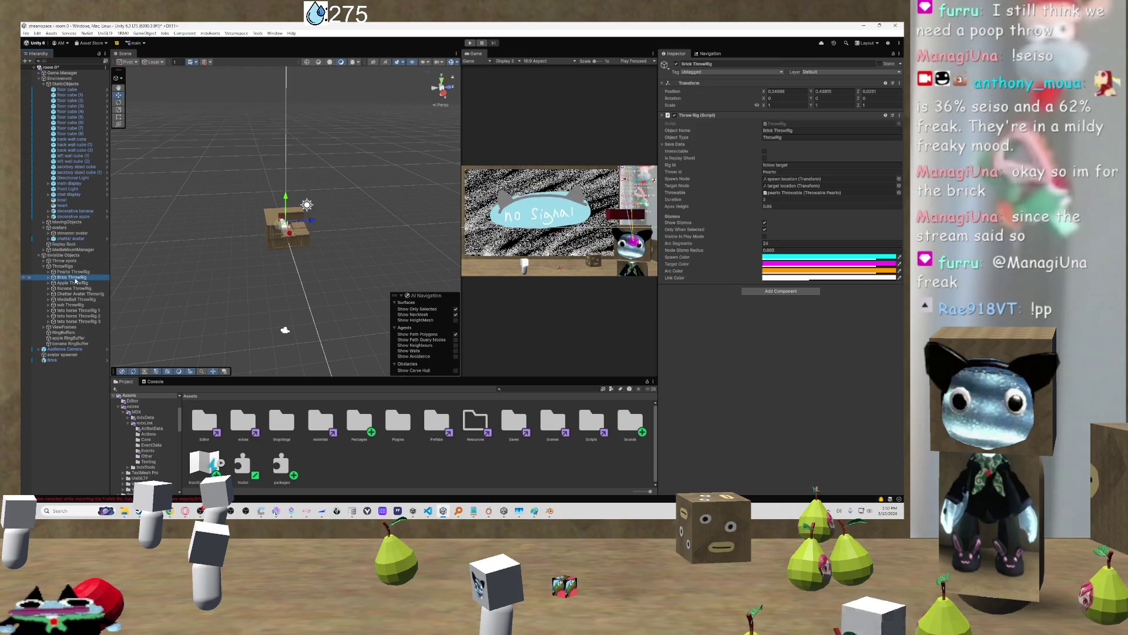
double_click(75, 279)
Orbit around the Brick ThrowRig to inspect its throw arc, then bring up the Throwable object picker
drag(283, 269, 209, 257)
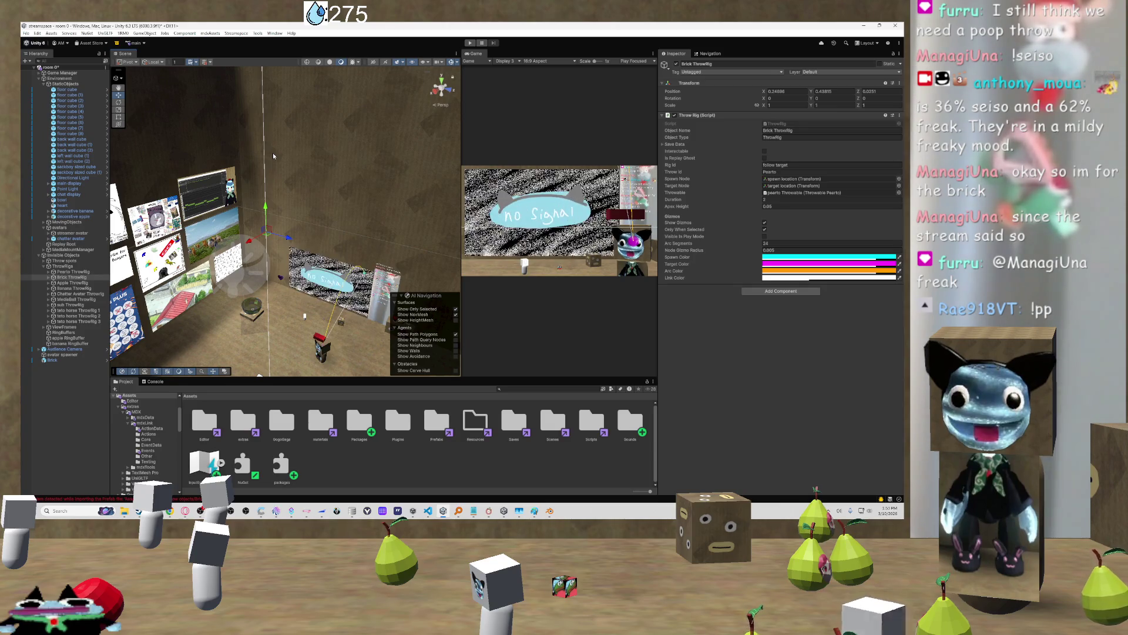
mouse_move(272, 153)
mouse_down()
mouse_move(364, 328)
mouse_move(341, 318)
mouse_move(446, 350)
mouse_move(485, 345)
mouse_move(475, 317)
mouse_up()
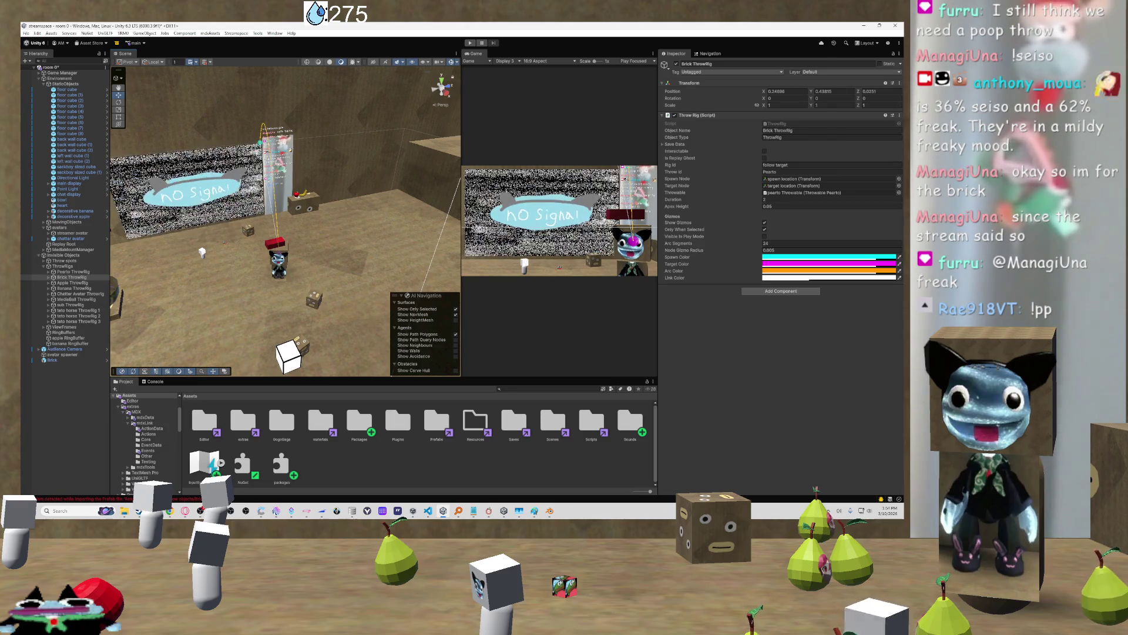
mouse_move(212, 251)
mouse_down()
mouse_move(207, 259)
mouse_move(197, 217)
mouse_move(315, 157)
mouse_move(322, 116)
mouse_move(307, 159)
mouse_move(320, 174)
mouse_move(388, 137)
mouse_up()
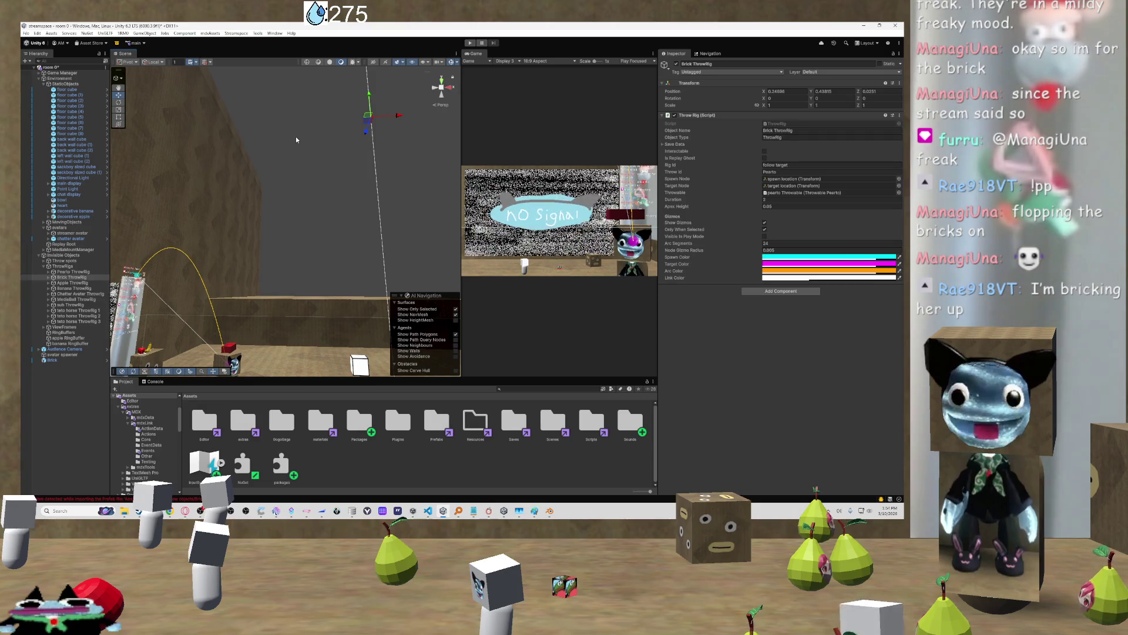
mouse_move(377, 187)
mouse_down()
mouse_move(327, 204)
mouse_move(112, 222)
mouse_move(118, 194)
mouse_move(125, 234)
mouse_up()
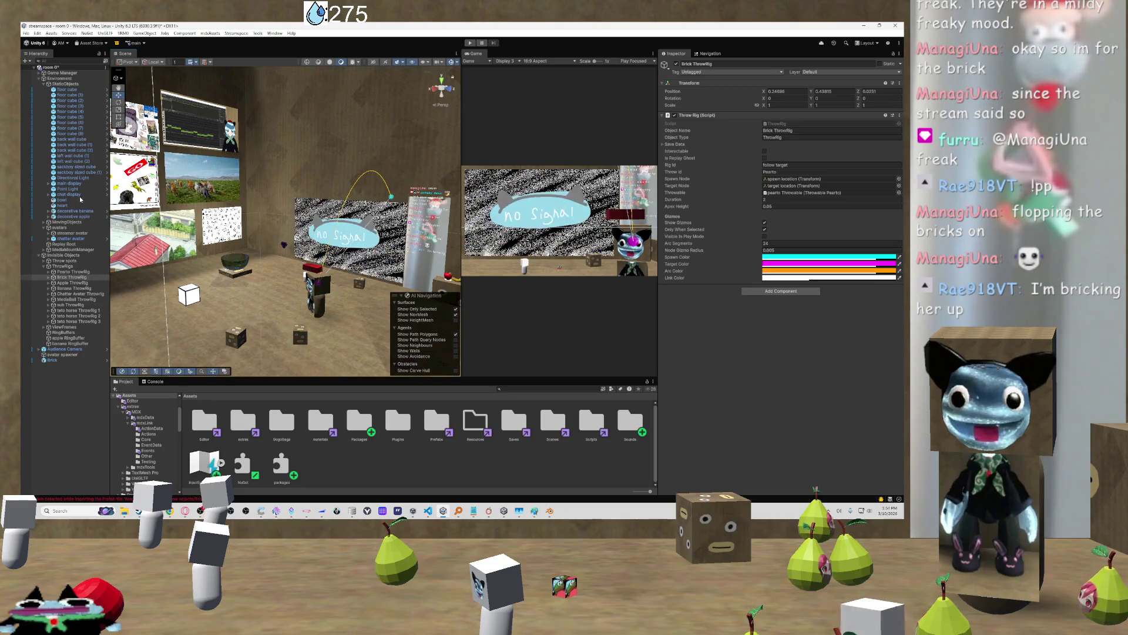
mouse_move(348, 229)
mouse_down()
mouse_move(282, 257)
mouse_move(385, 276)
mouse_up()
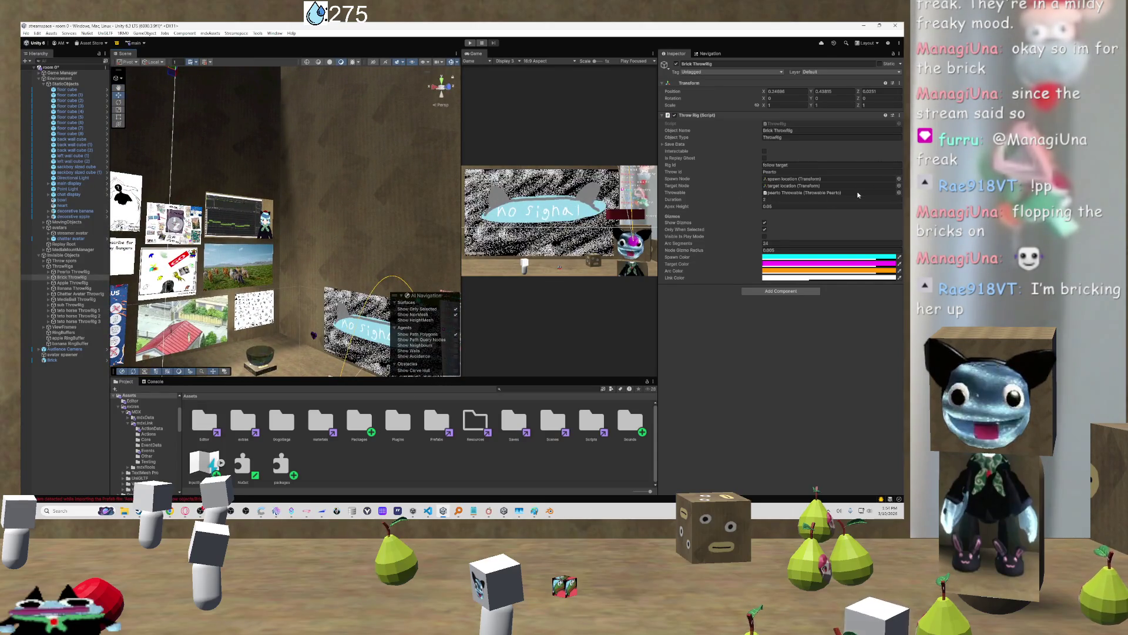
click(899, 192)
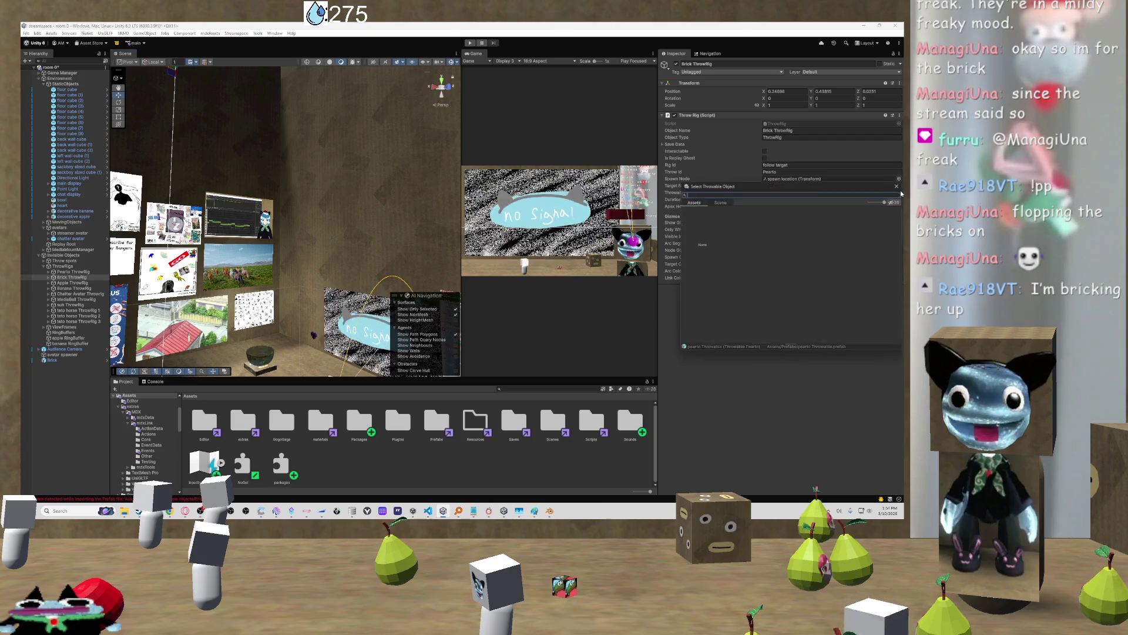
Close the throwable picker, open Prefabs > Hate throw objects, and show the Pearto ThrowRig's settings
click(694, 203)
click(347, 455)
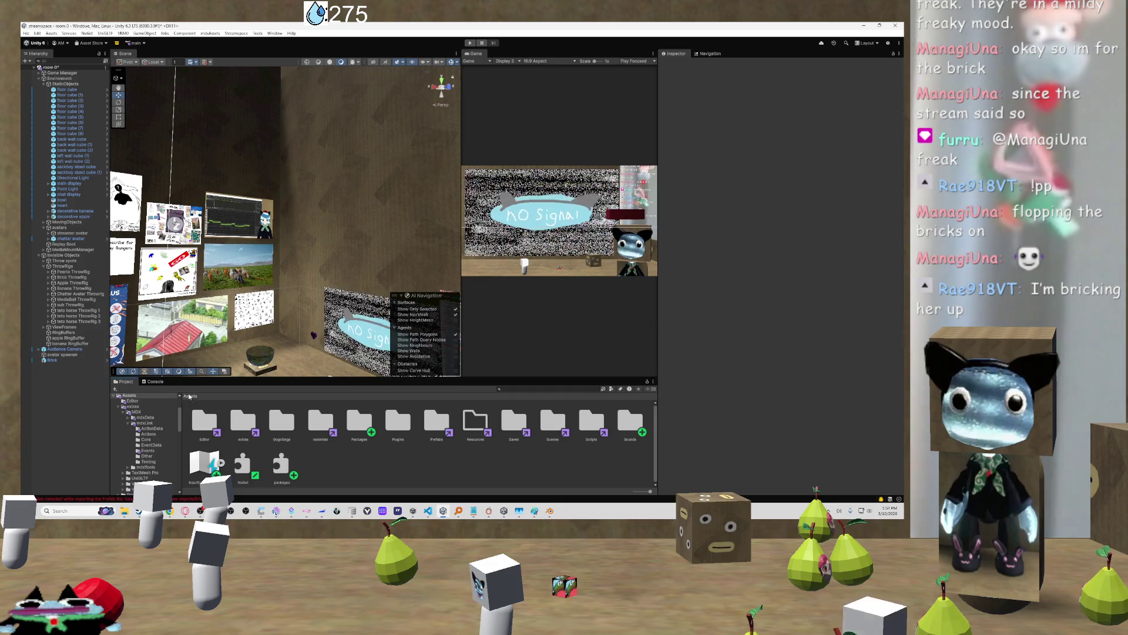
double_click(434, 421)
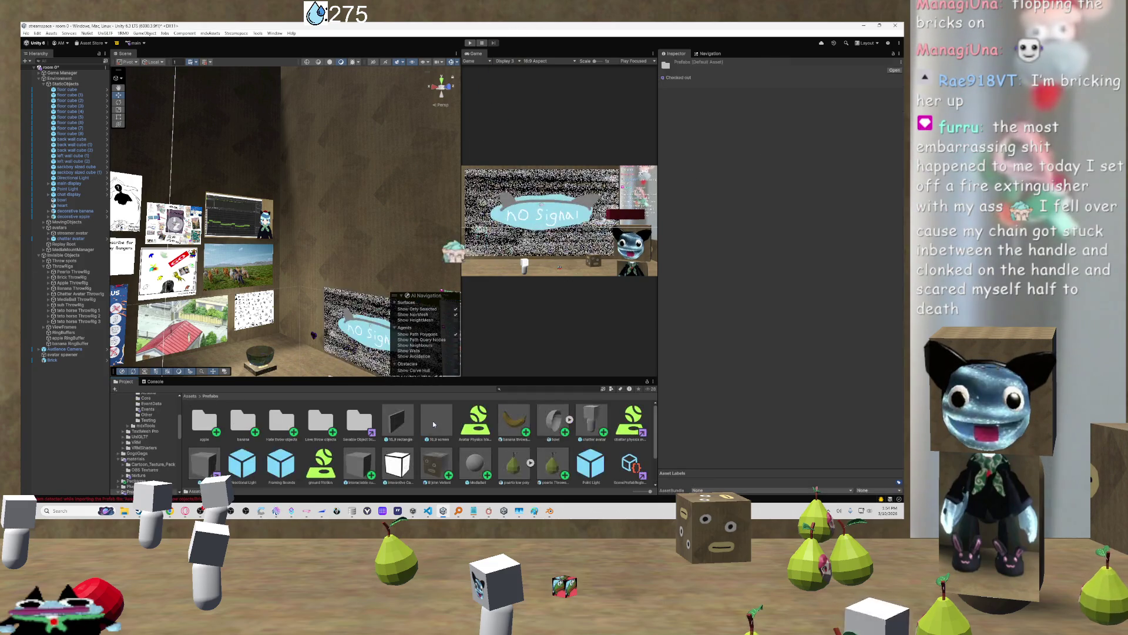
double_click(282, 427)
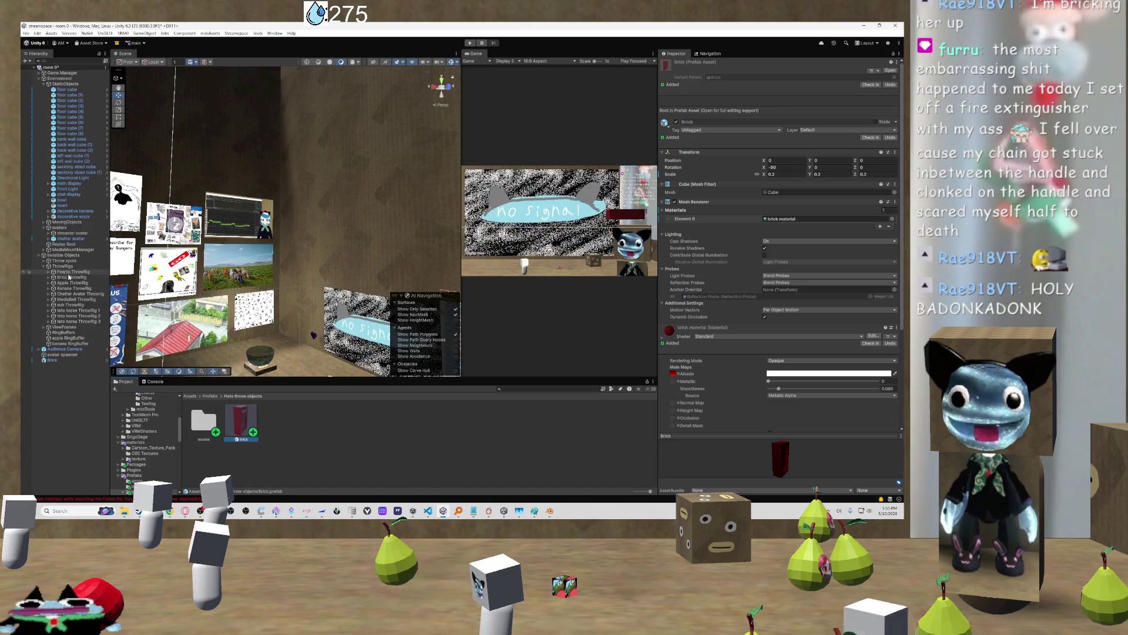
click(73, 272)
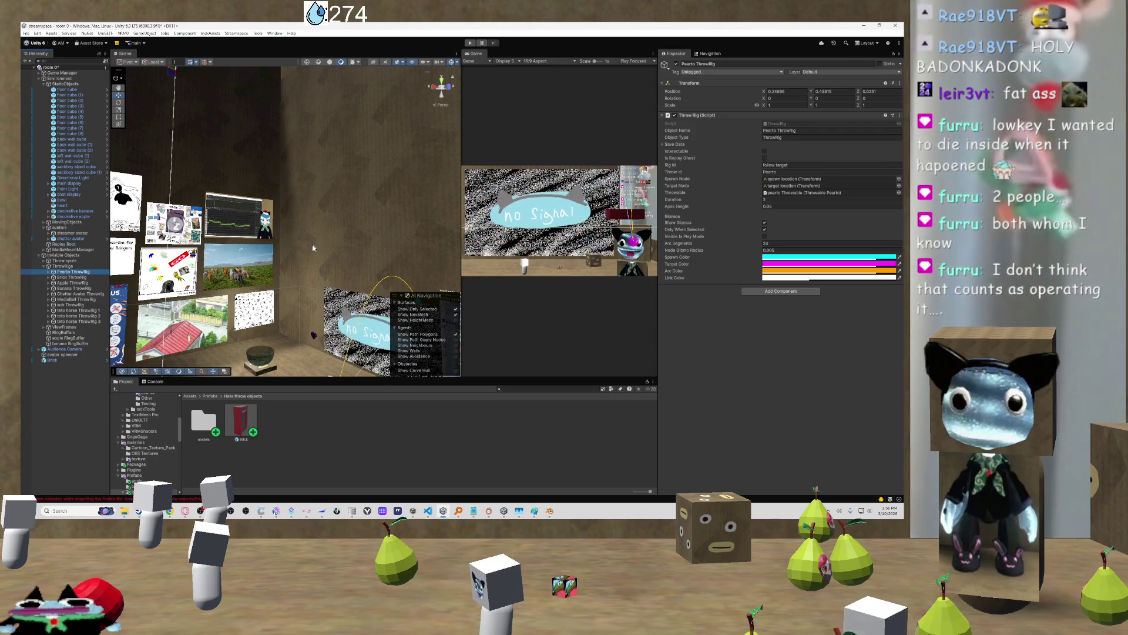
On Brick ThrowRig, try dragging the Brick prefab into the Throwable field, then select the Brick prefab
mouse_move(294, 246)
mouse_down()
mouse_move(331, 252)
mouse_move(324, 299)
mouse_up()
click(72, 277)
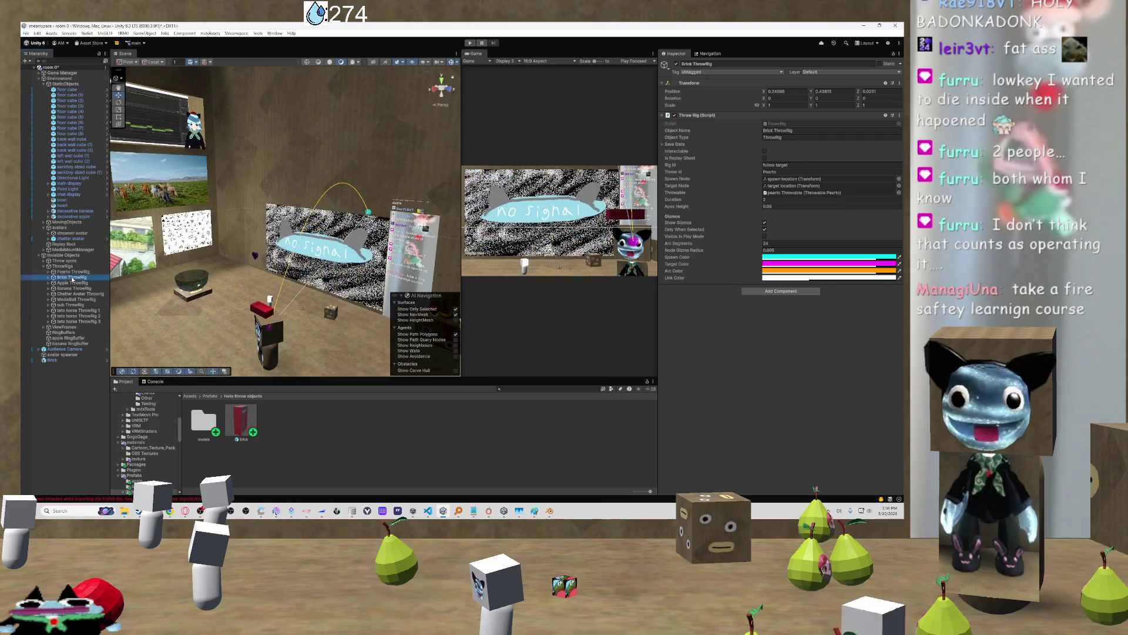
click(899, 192)
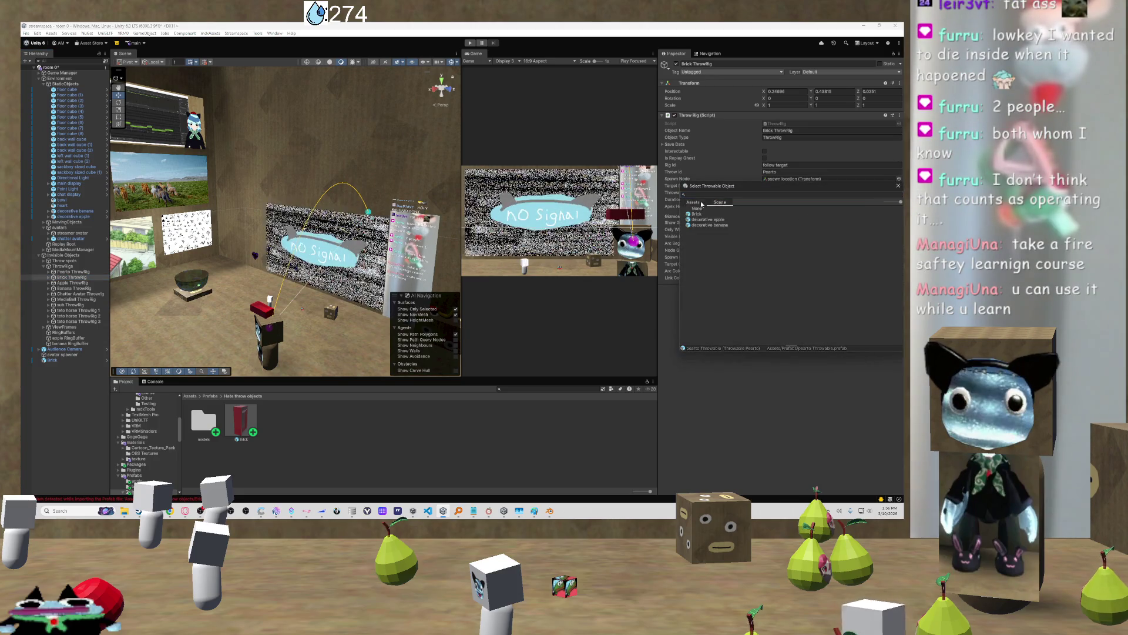
click(292, 397)
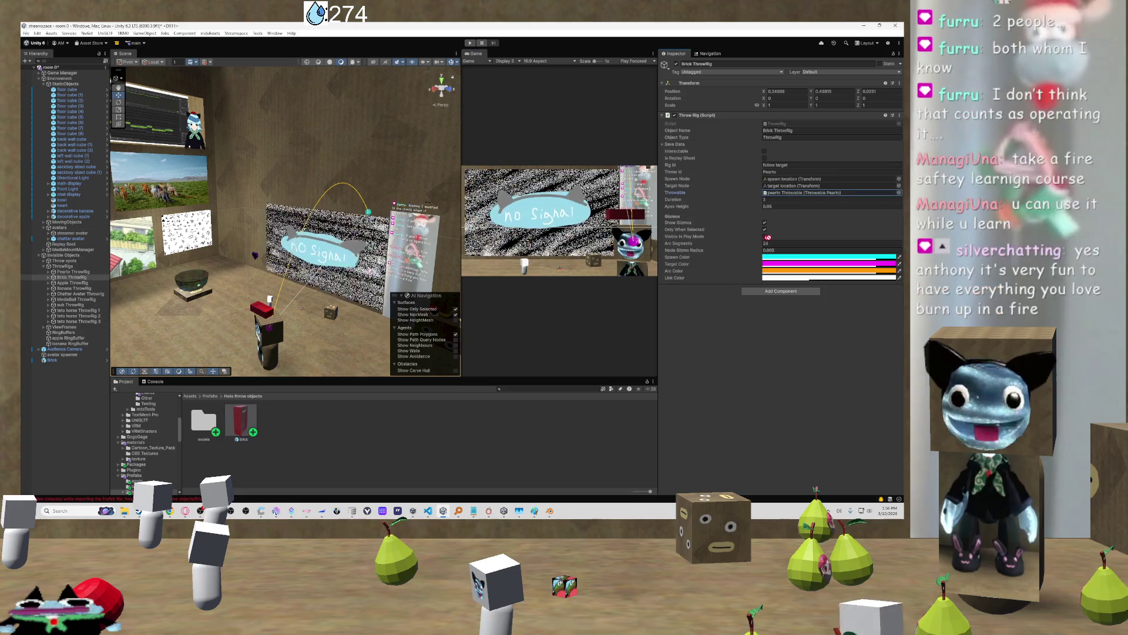
drag(883, 192, 253, 432)
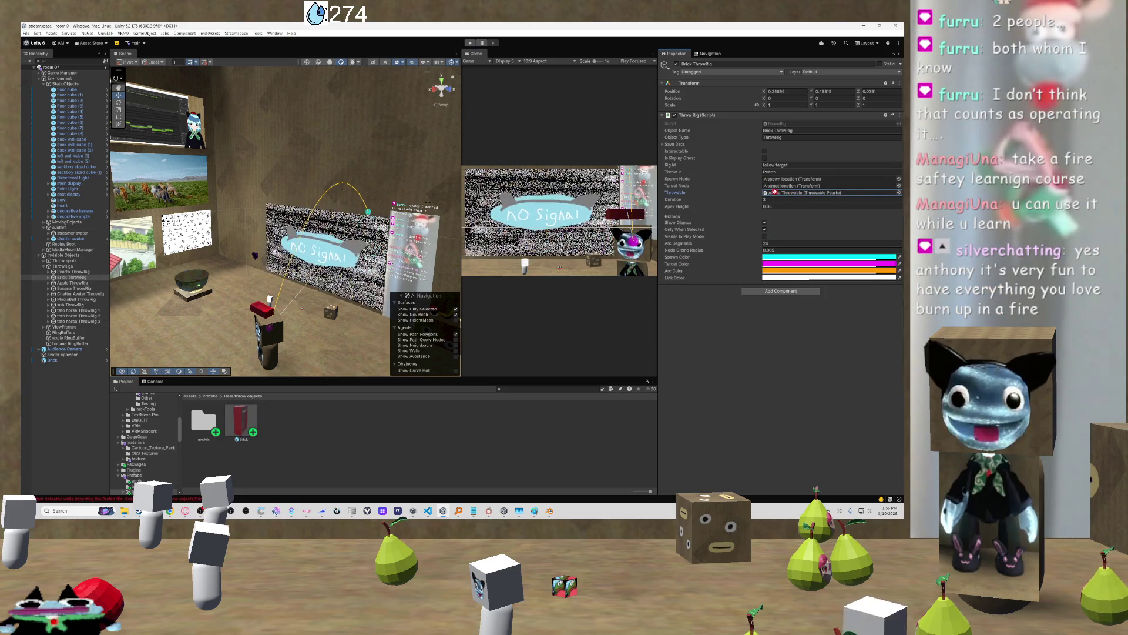
click(253, 432)
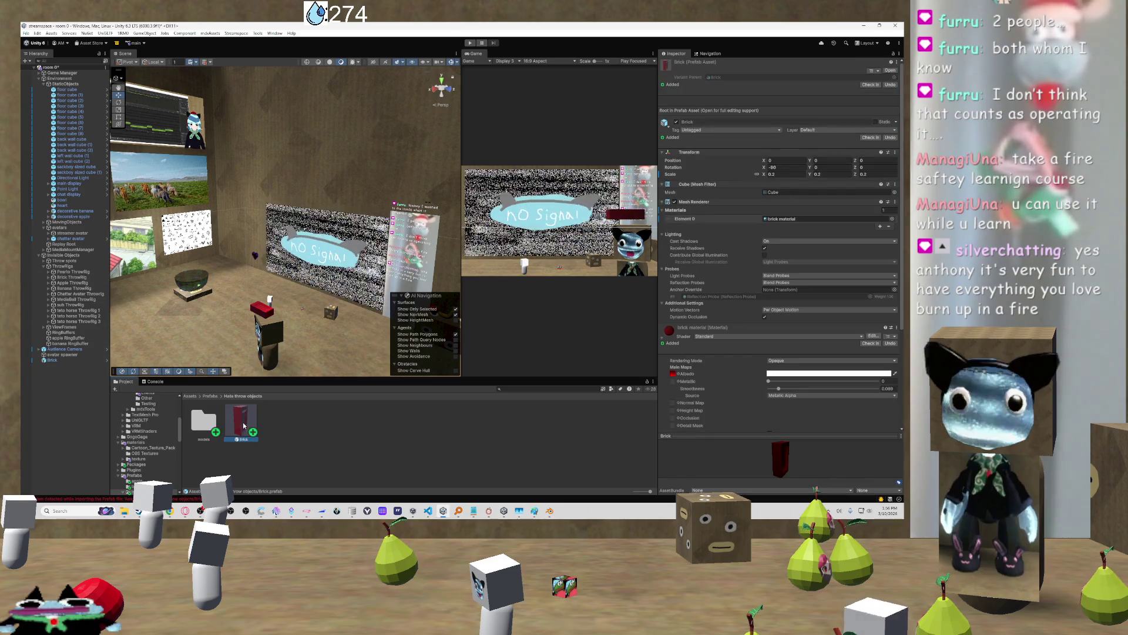
Select the red brick in the scene and remove its Throwable Object (Script) component
scroll(693, 310, down, 5)
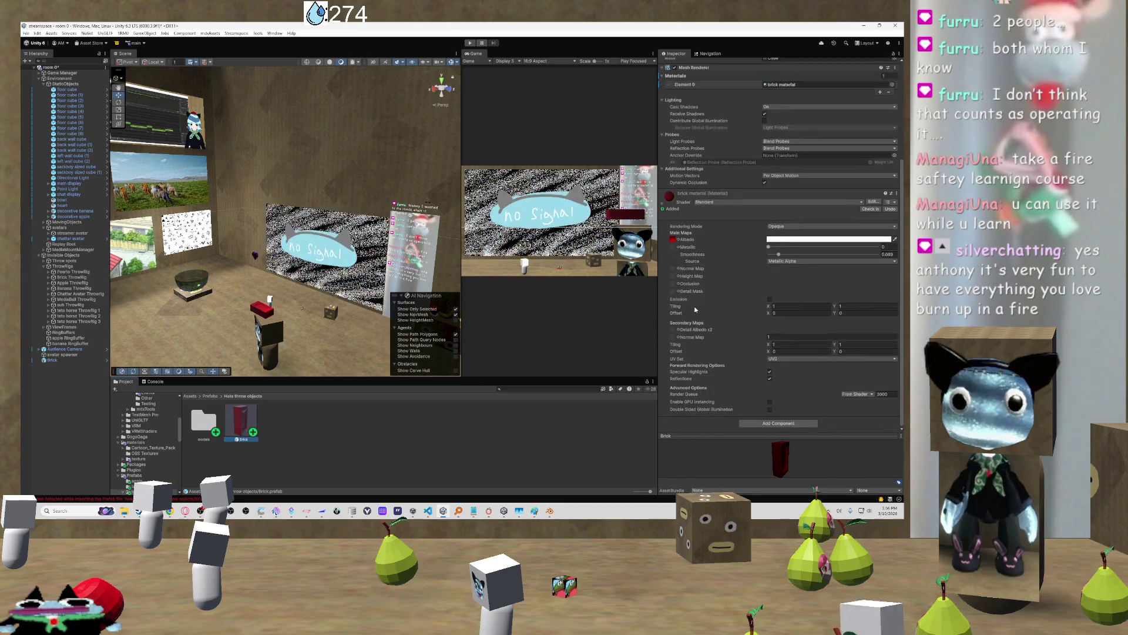
click(259, 309)
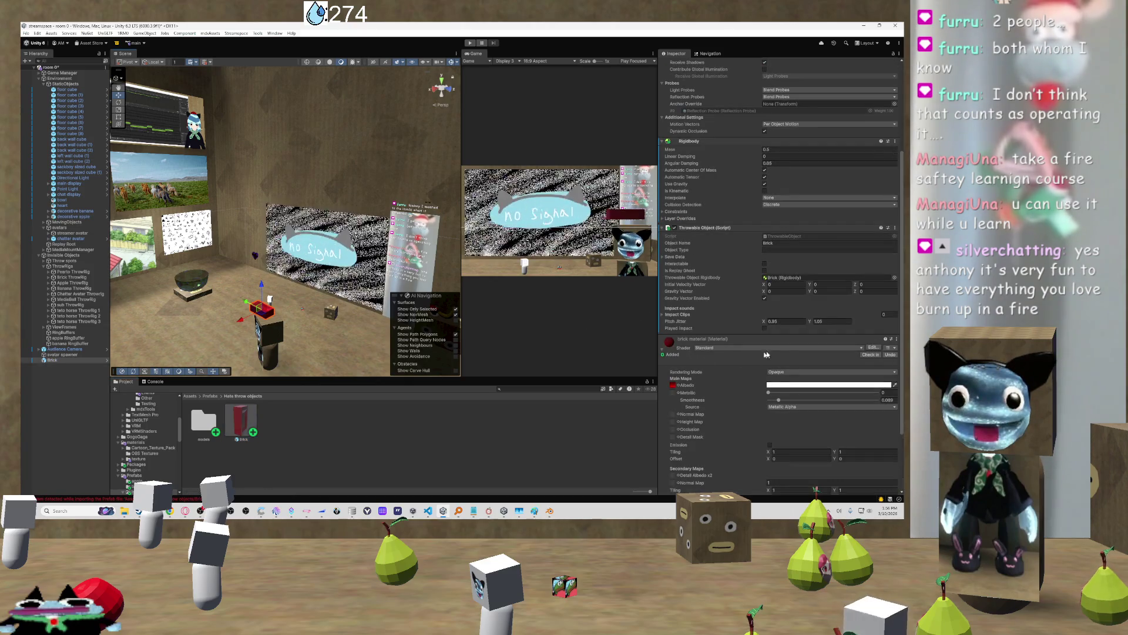
click(895, 228)
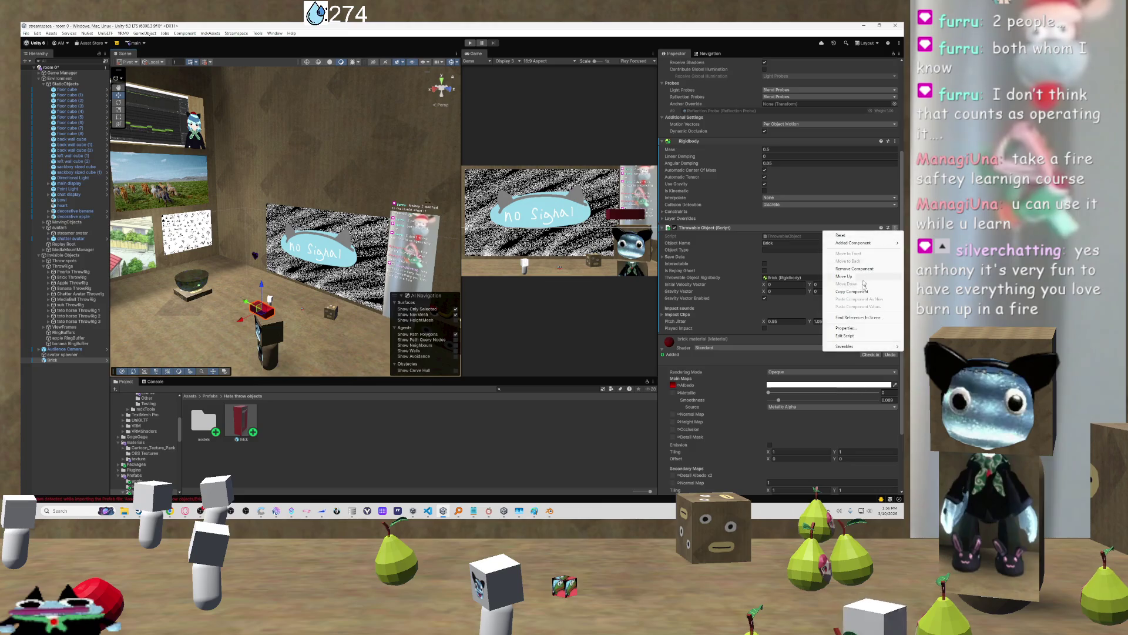
click(848, 269)
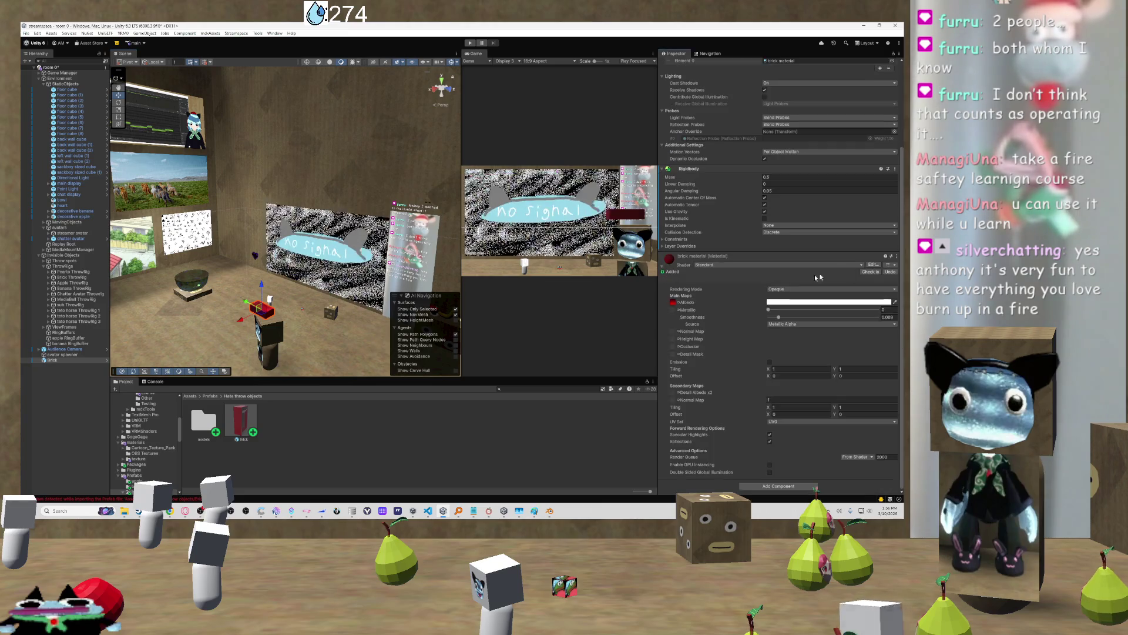
scroll(854, 218, up, 2)
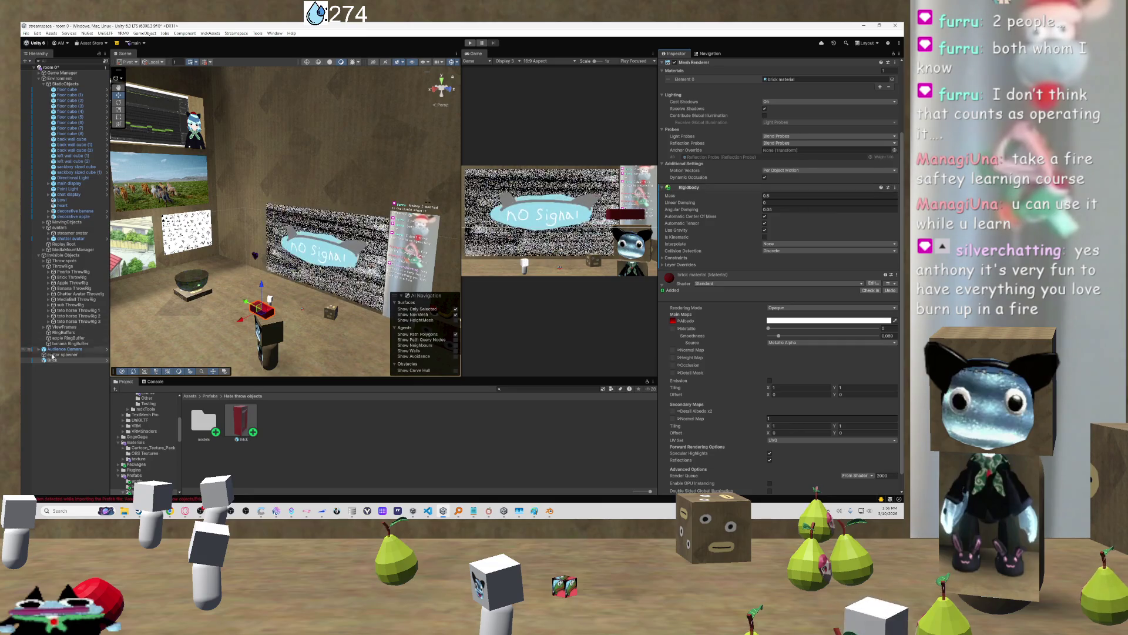
Show the Brick prefab asset from Hate throw objects in the Inspector and orbit to see more of the room
click(240, 422)
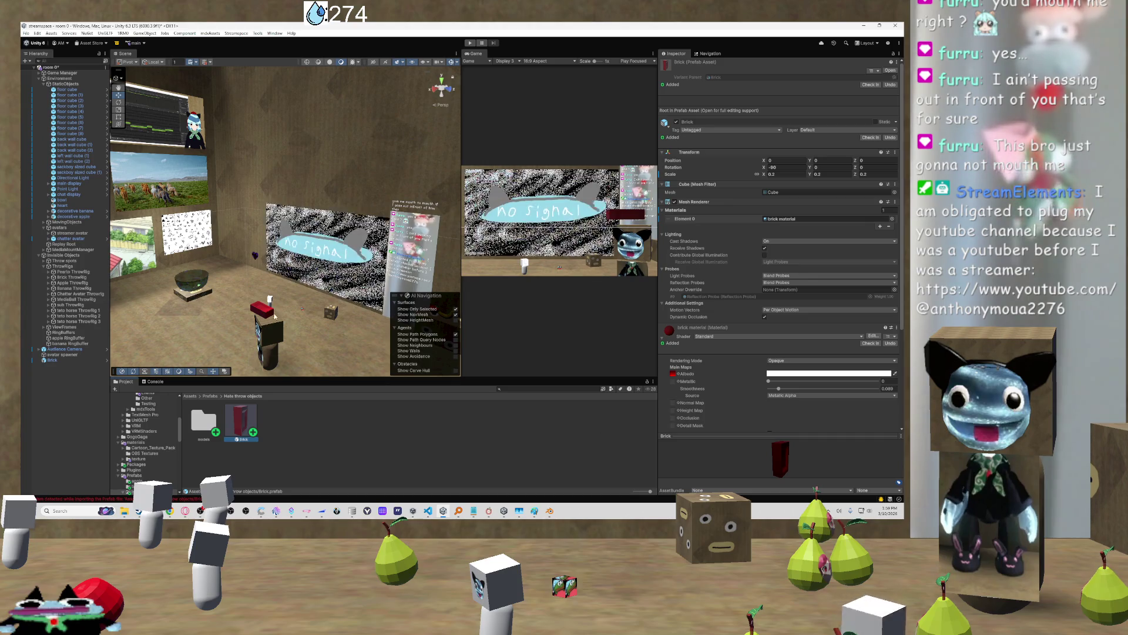
mouse_move(247, 223)
mouse_down()
mouse_move(224, 221)
mouse_move(113, 280)
mouse_up()
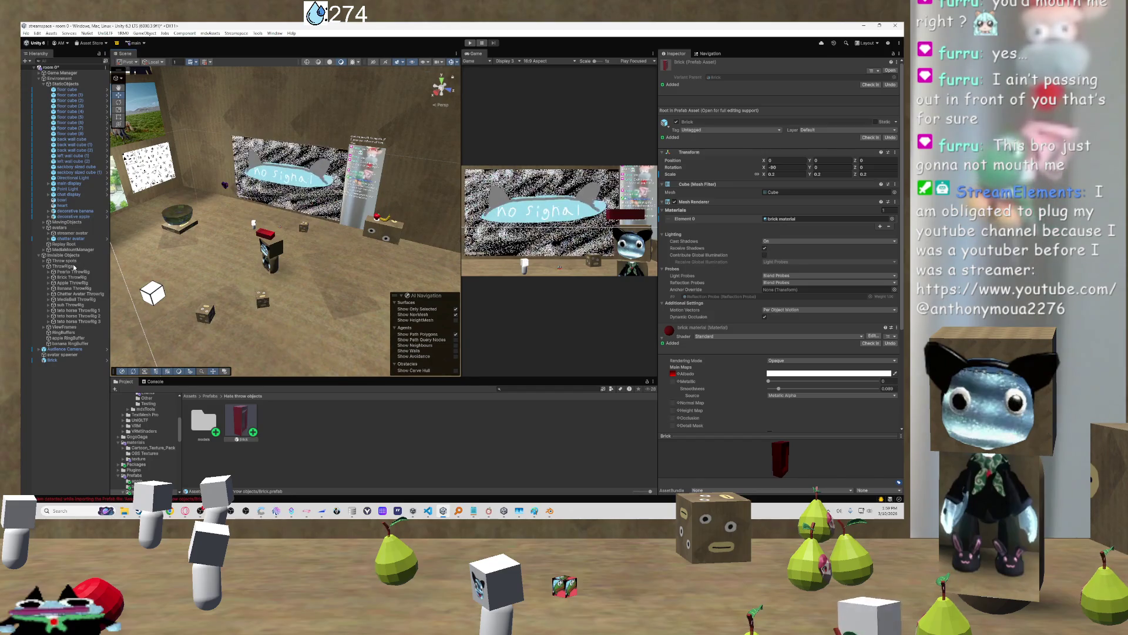
Check the Throw spots and Brick ThrowRig settings, then select the Brick prefab and start adding a component
click(73, 262)
click(71, 278)
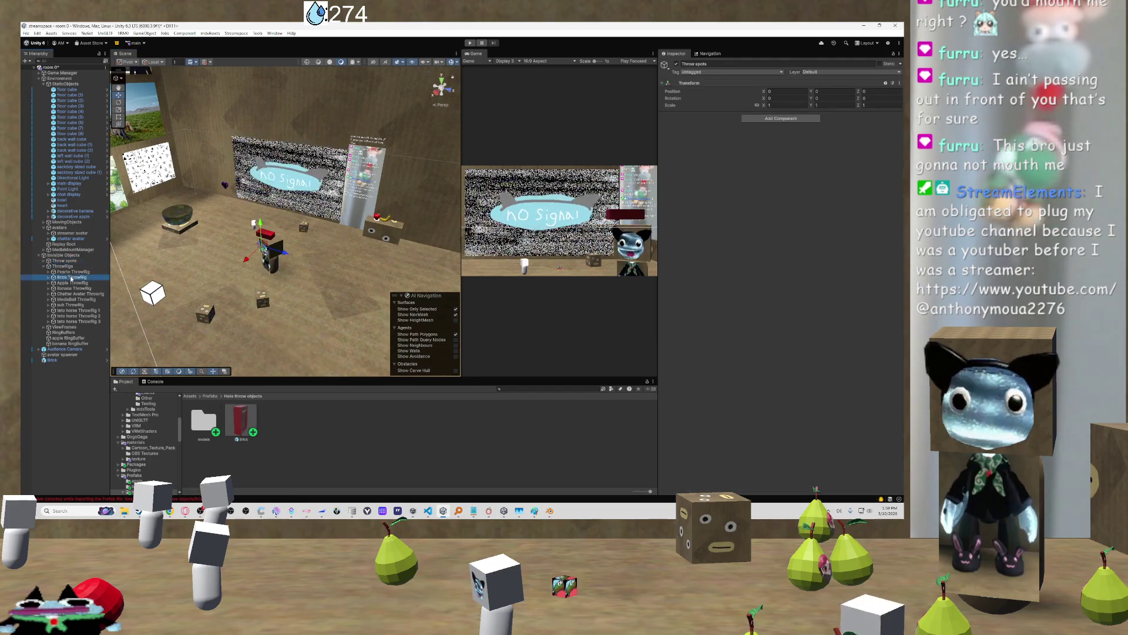
click(241, 420)
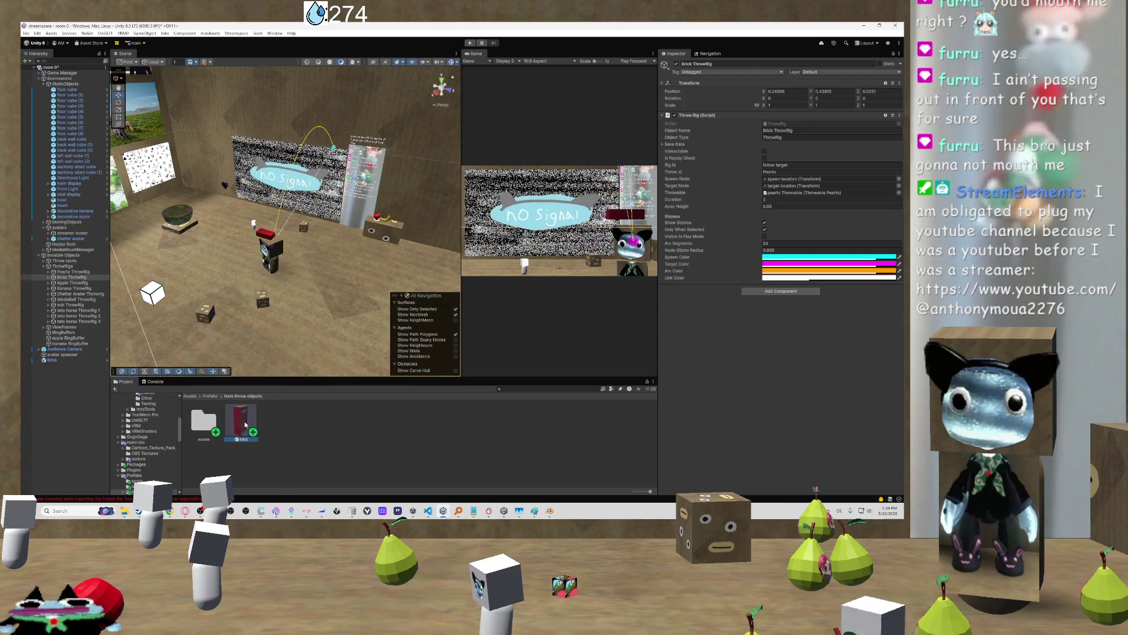
scroll(704, 397, down, 5)
click(772, 428)
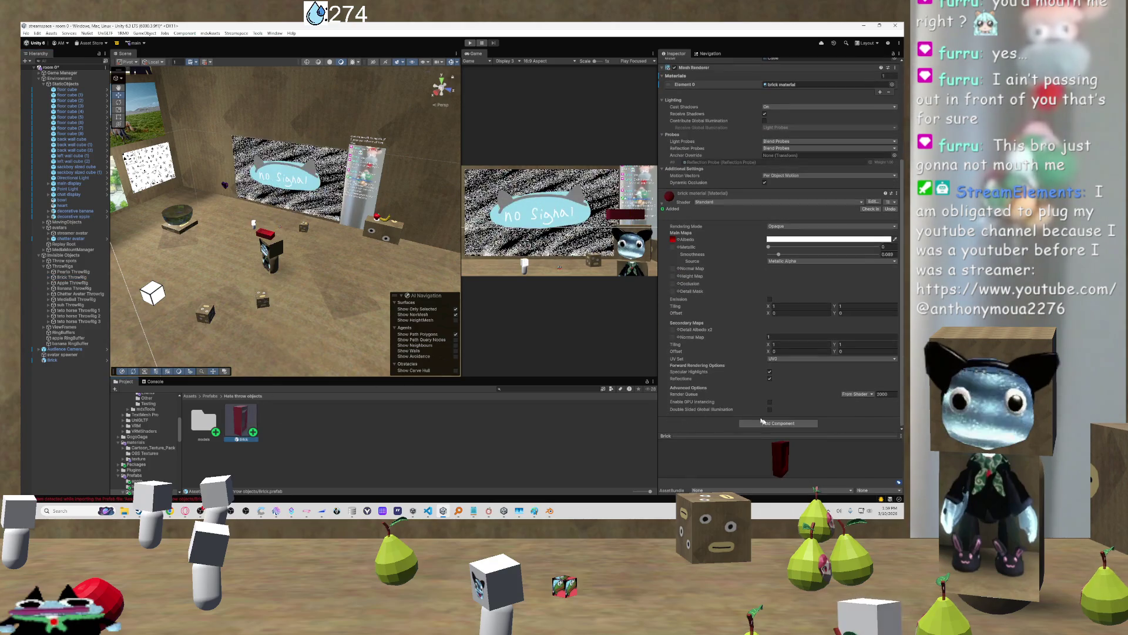
Search 'throwab' and add the Throwable Object script to the Brick prefab
text(throwab)
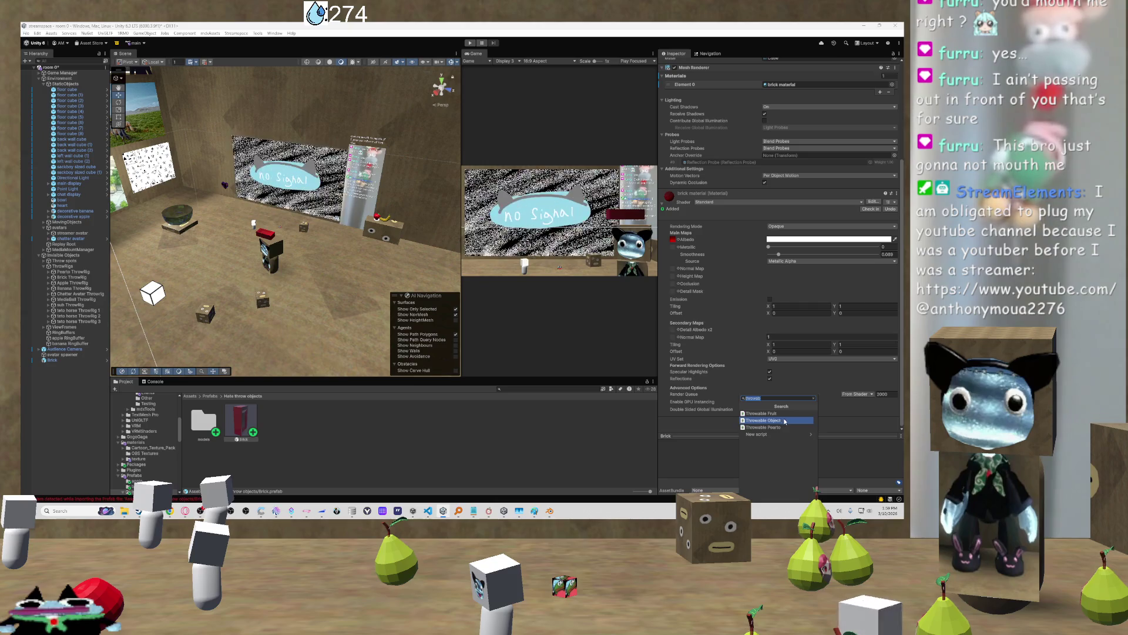
click(785, 421)
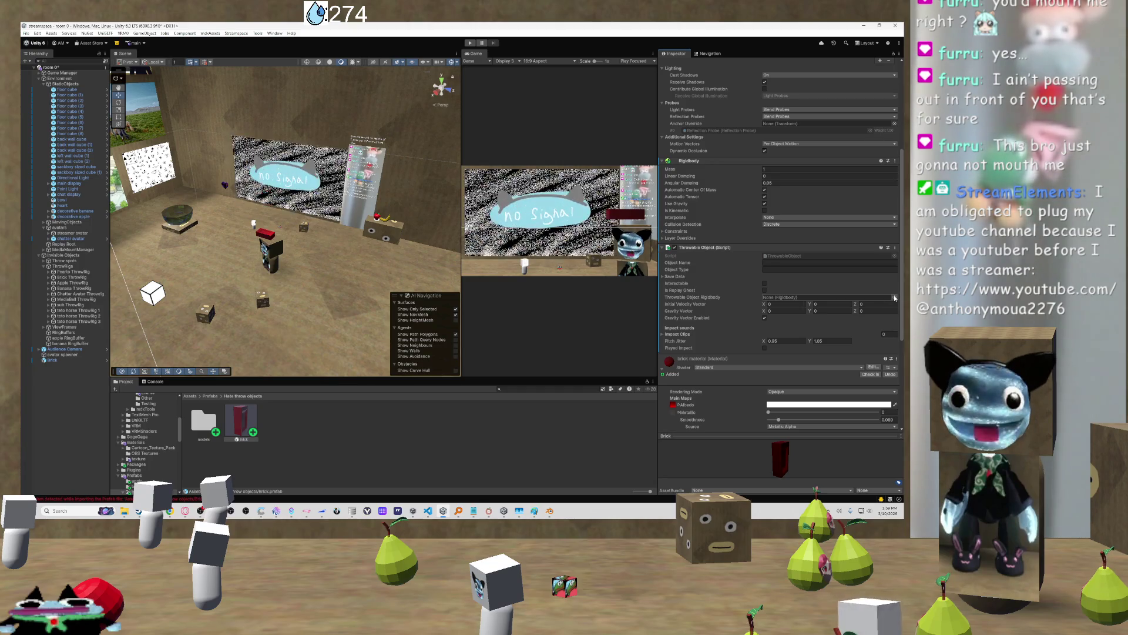
Open the Brick prefab in isolated prefab editing mode
double_click(243, 420)
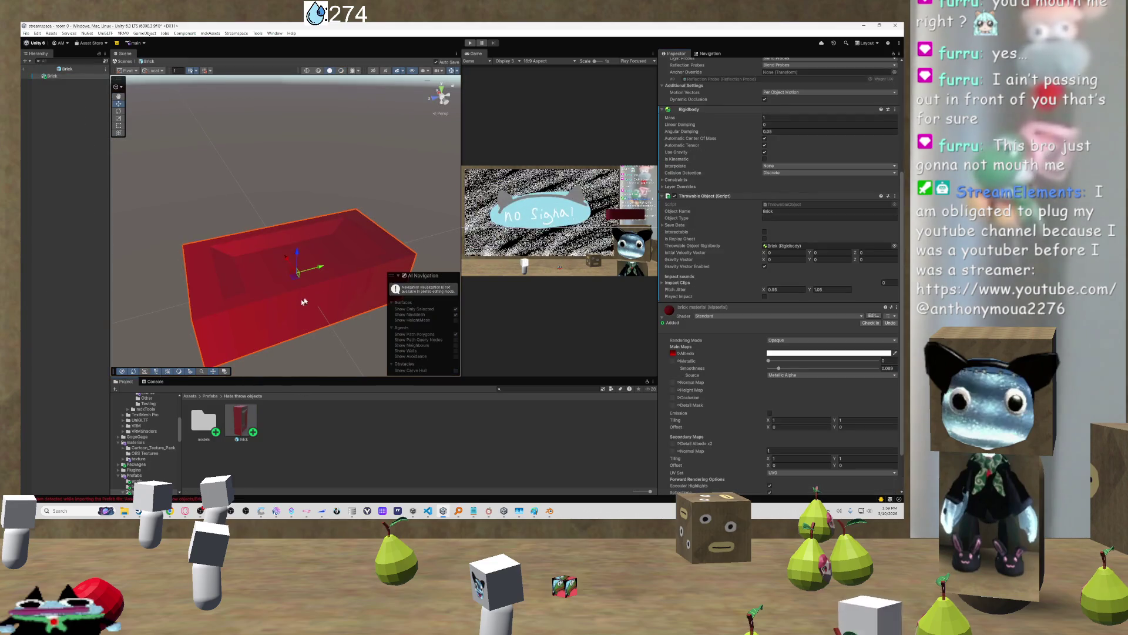
scroll(734, 333, down, 3)
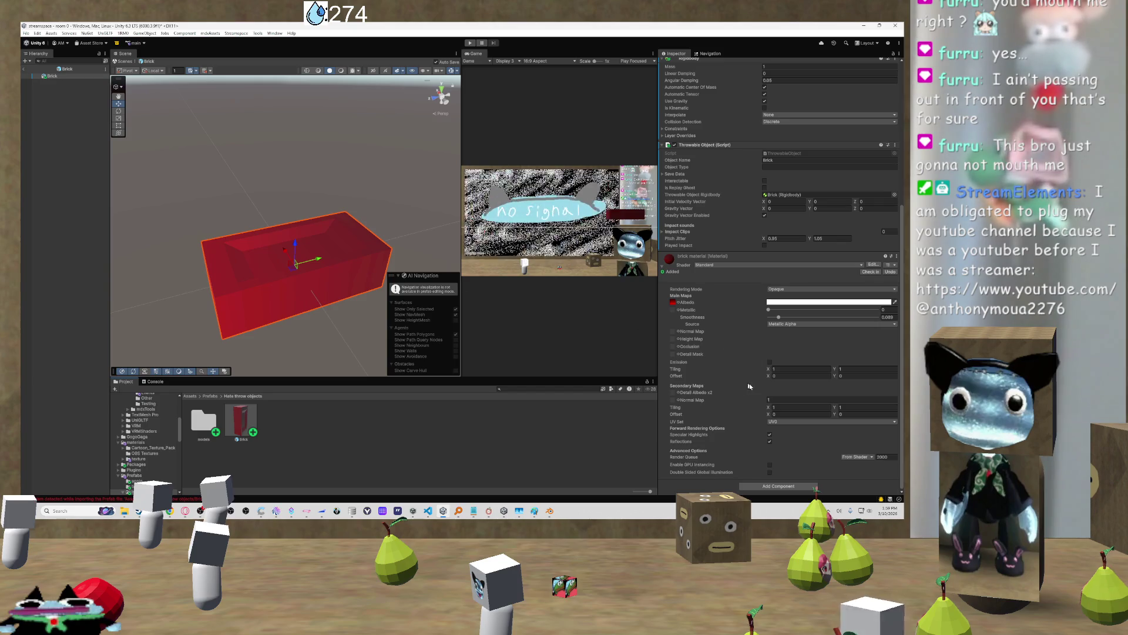
scroll(786, 389, up, 4)
scroll(717, 304, down, 4)
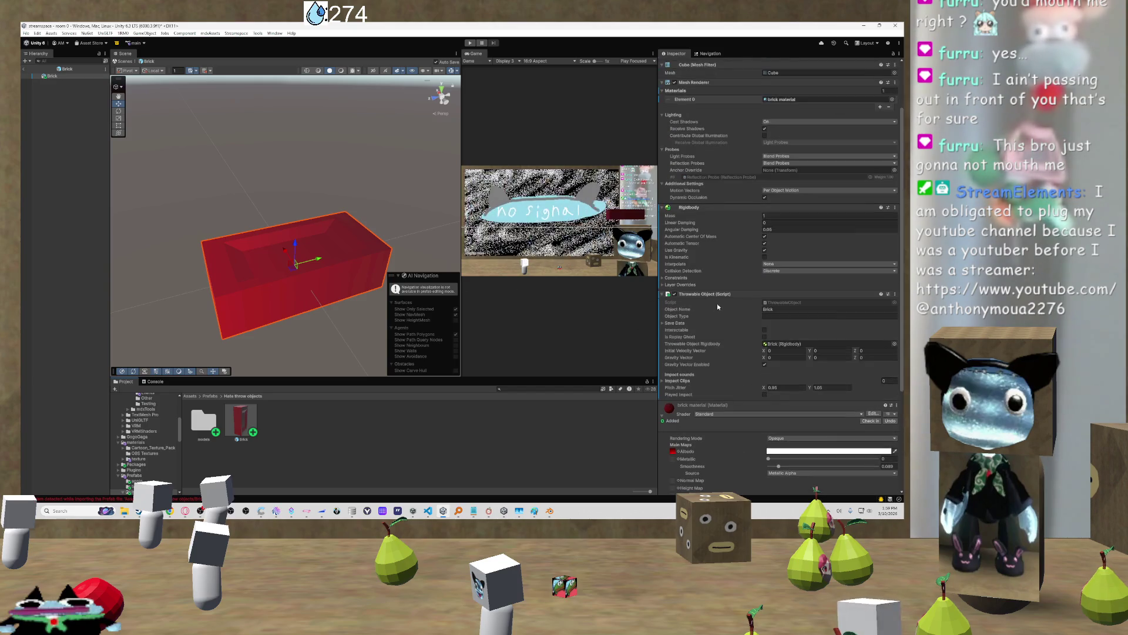
scroll(725, 265, up, 6)
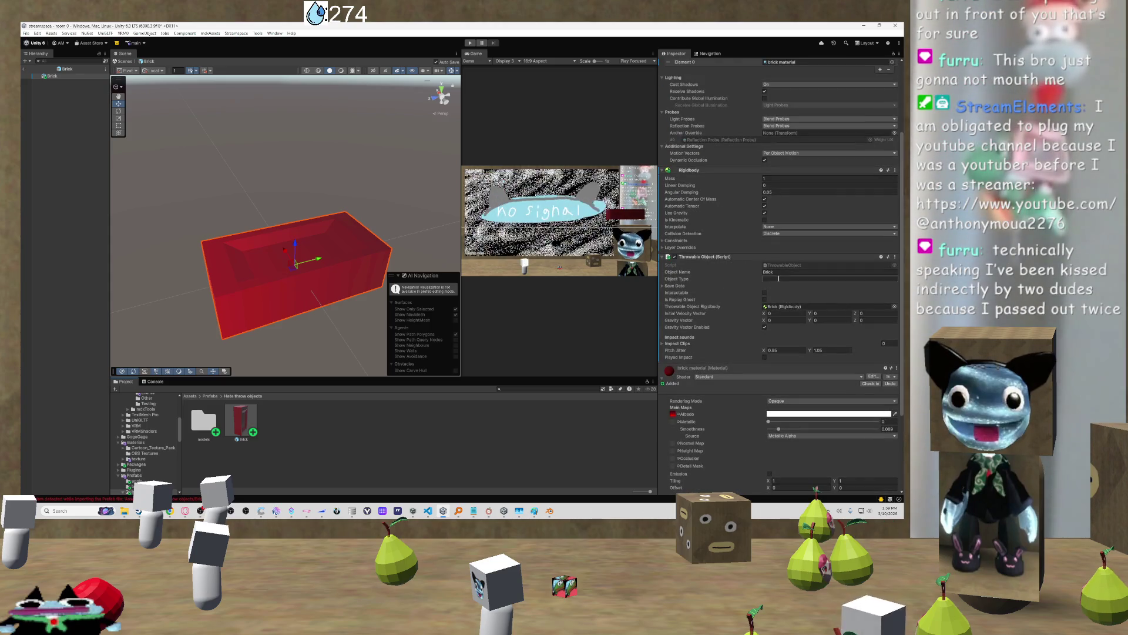
Enter 'throwable brick' as the Throwable Object's Object Type, then expand Save Data
click(805, 278)
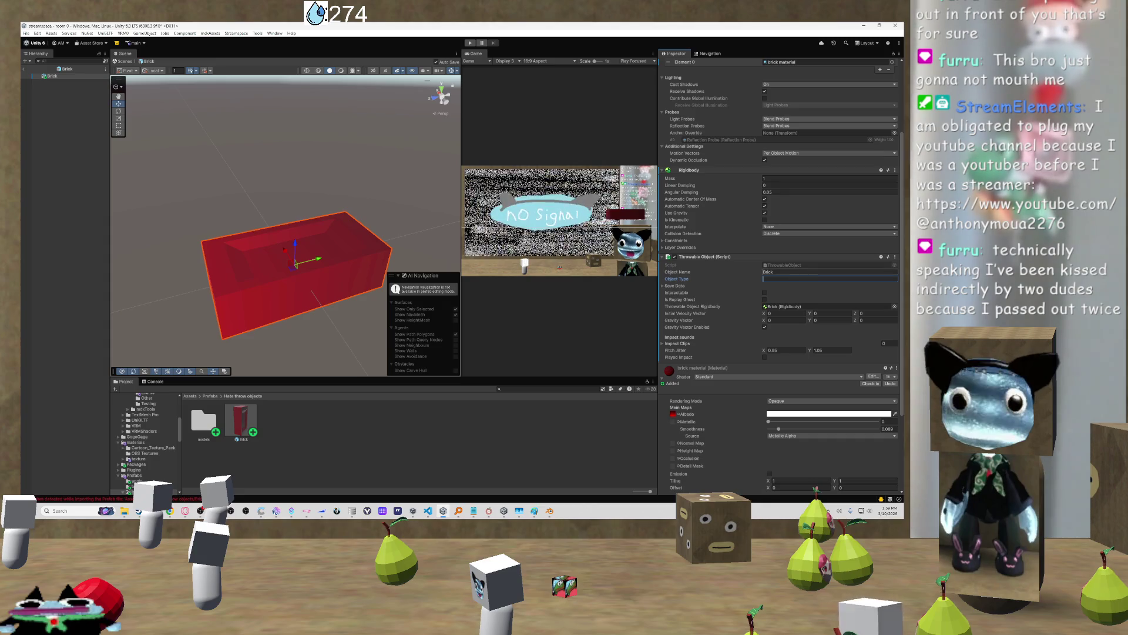
text(throwable brick)
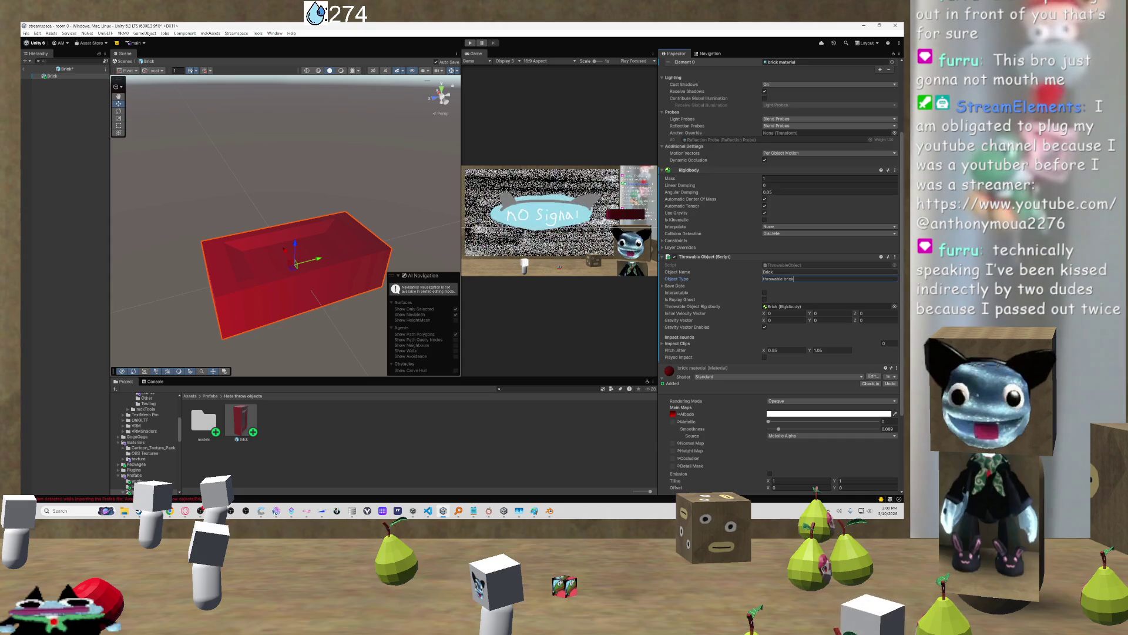
click(668, 286)
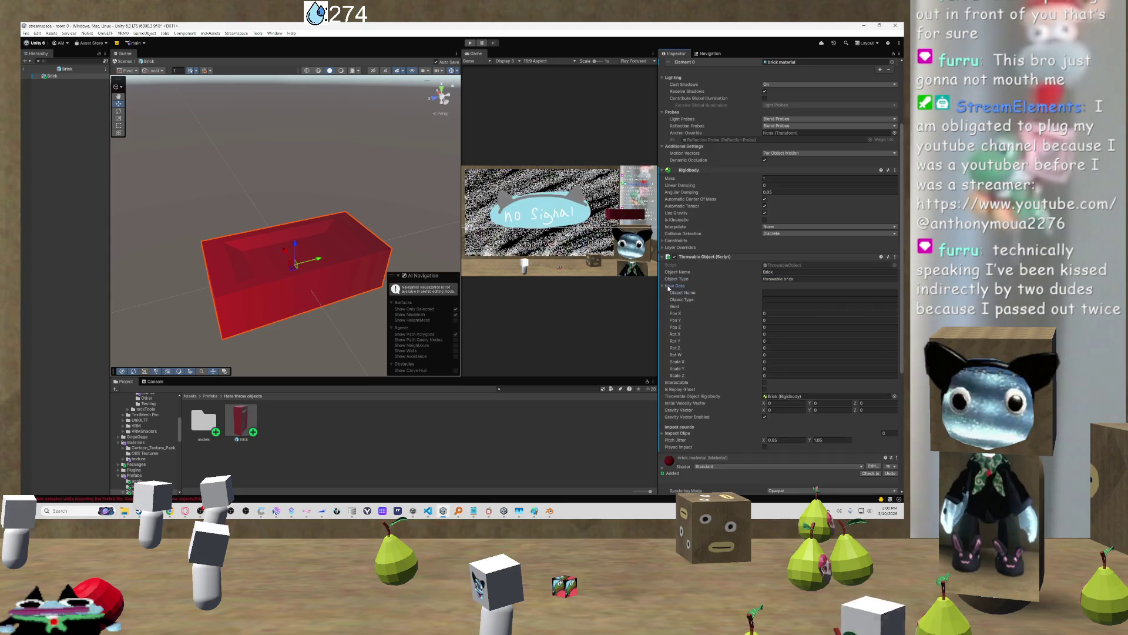
Set Save Data's Object Name to 'brick', copy 'throwable brick' into its Object Type, then collapse Save Data
click(811, 292)
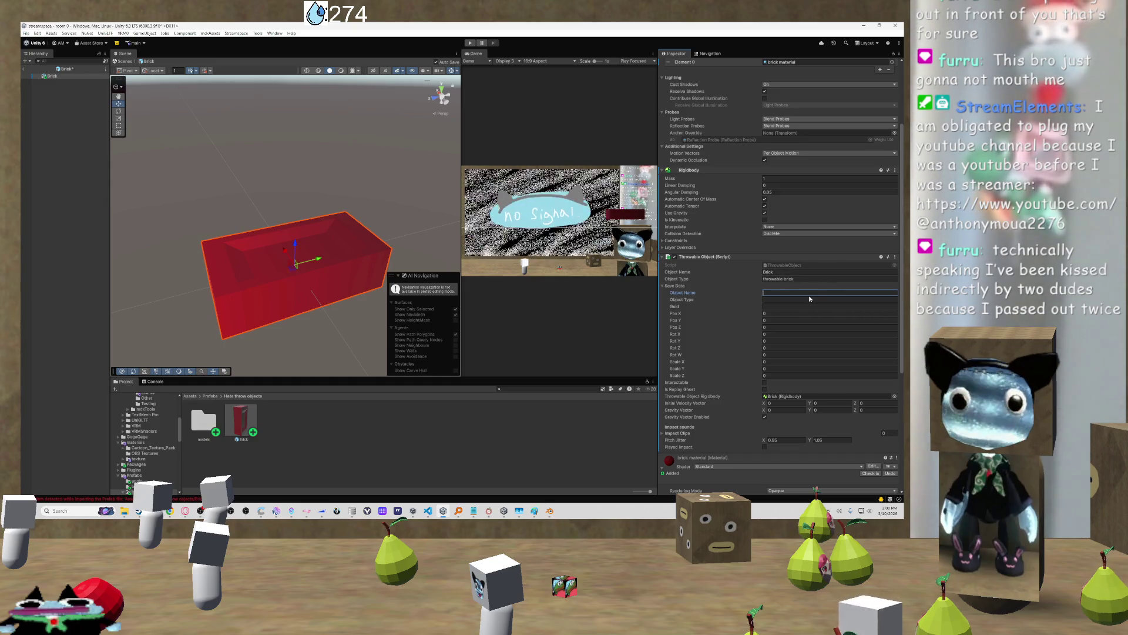
text(brick)
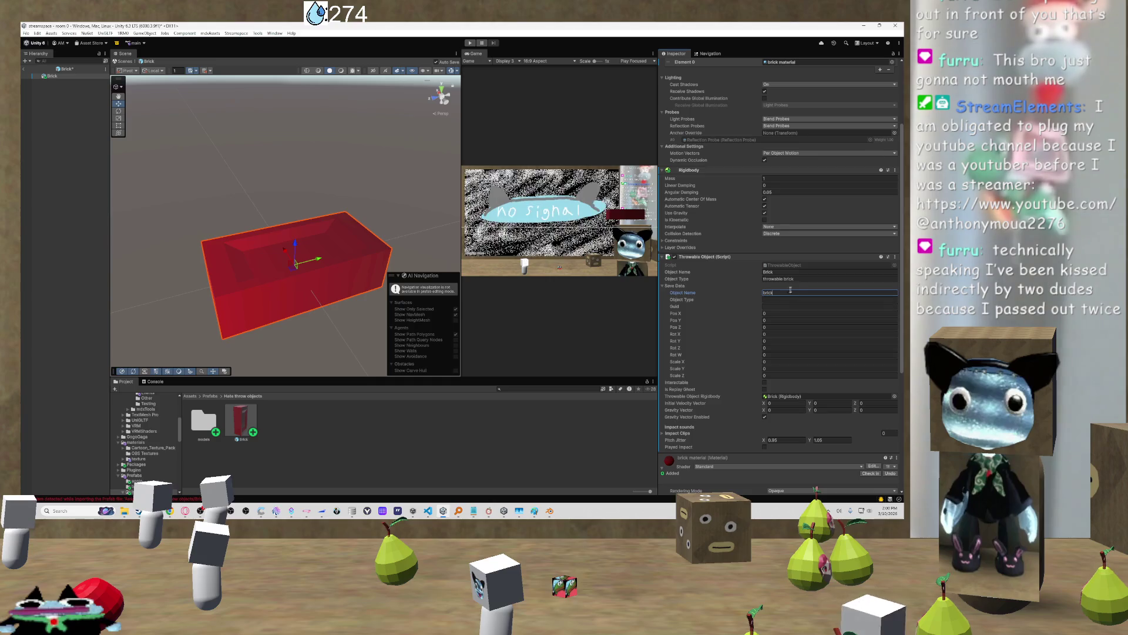
click(745, 280)
key(ctrl+c)
click(781, 300)
key(ctrl+v)
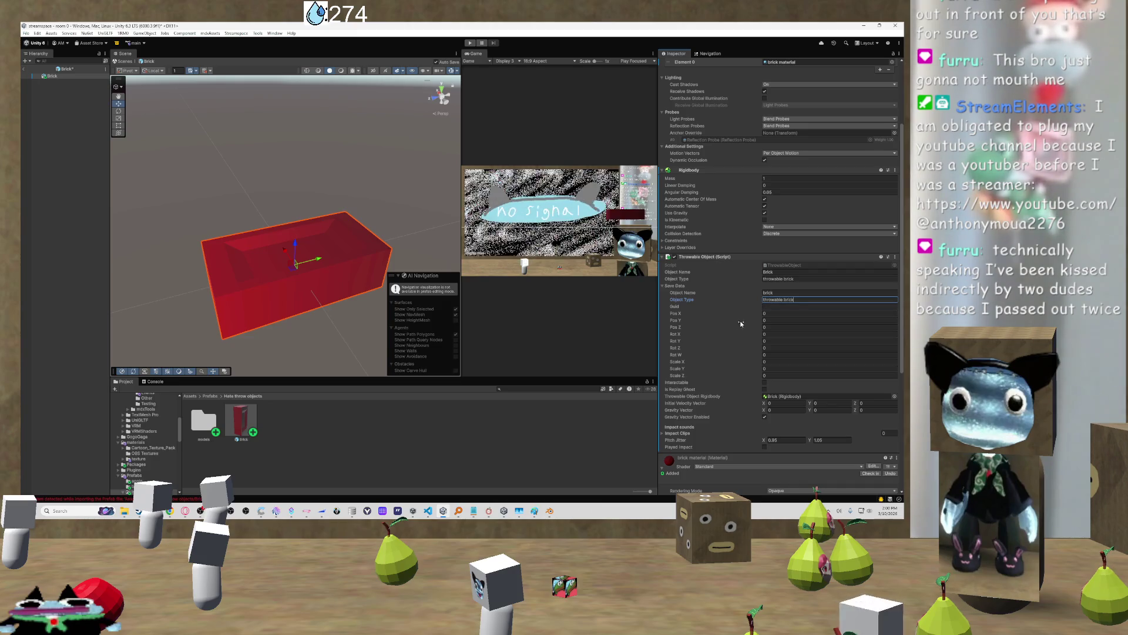
click(664, 286)
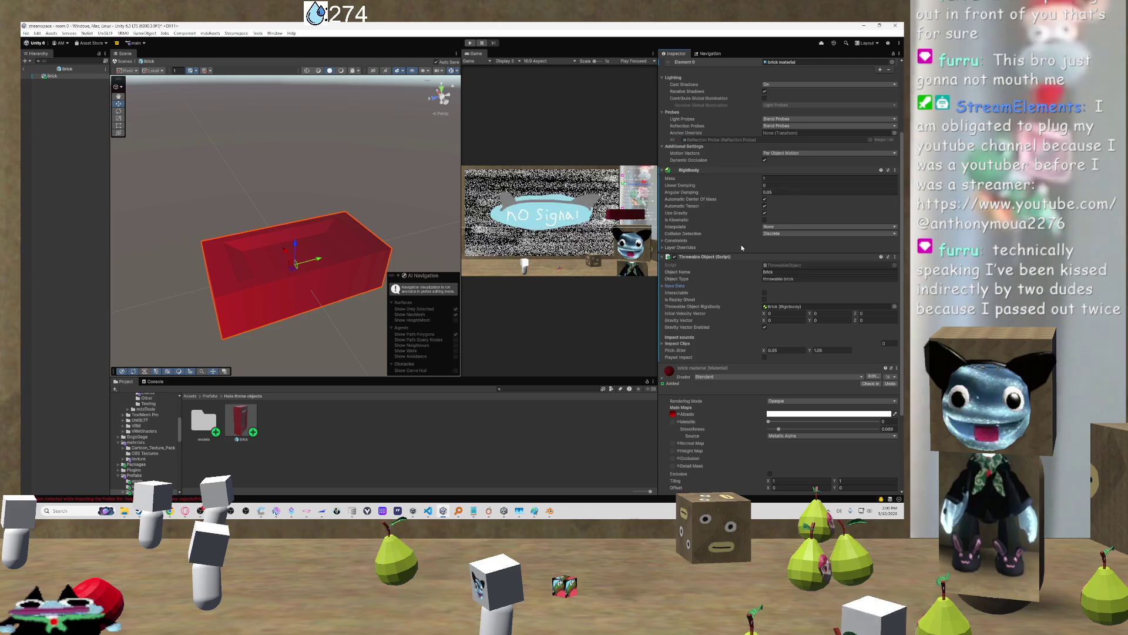
scroll(737, 253, down, 3)
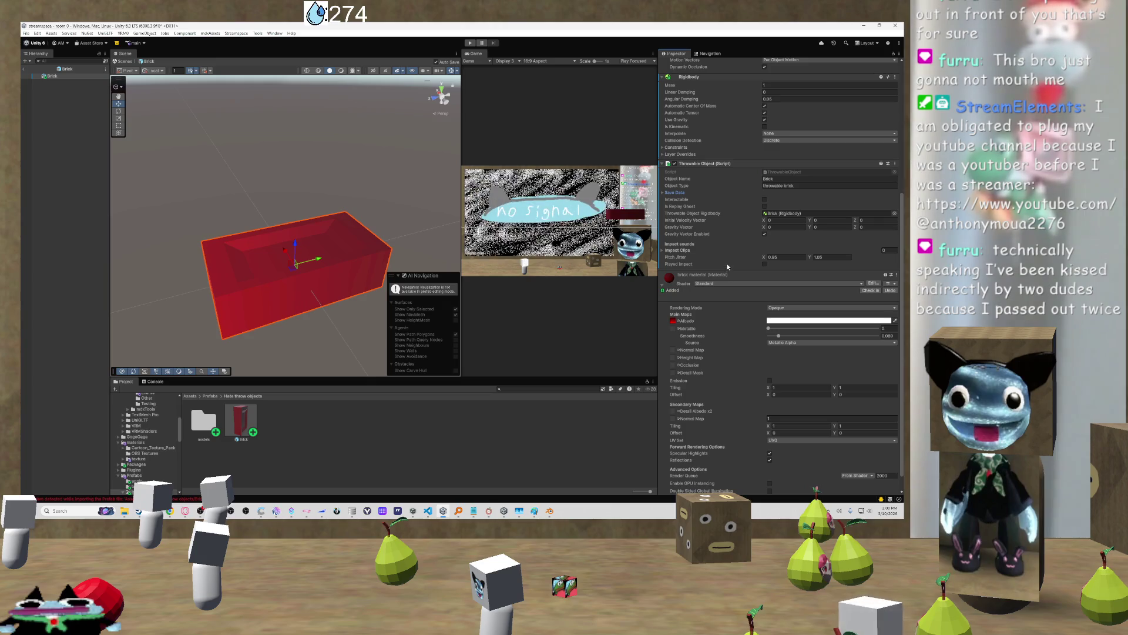
scroll(725, 257, down, 1)
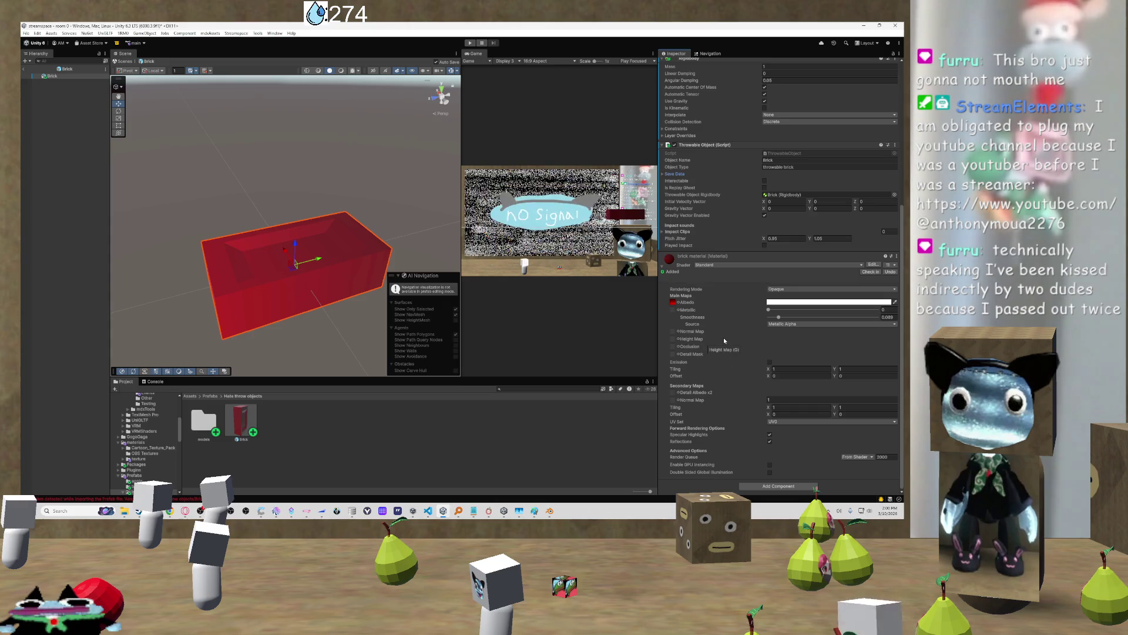
scroll(724, 339, up, 3)
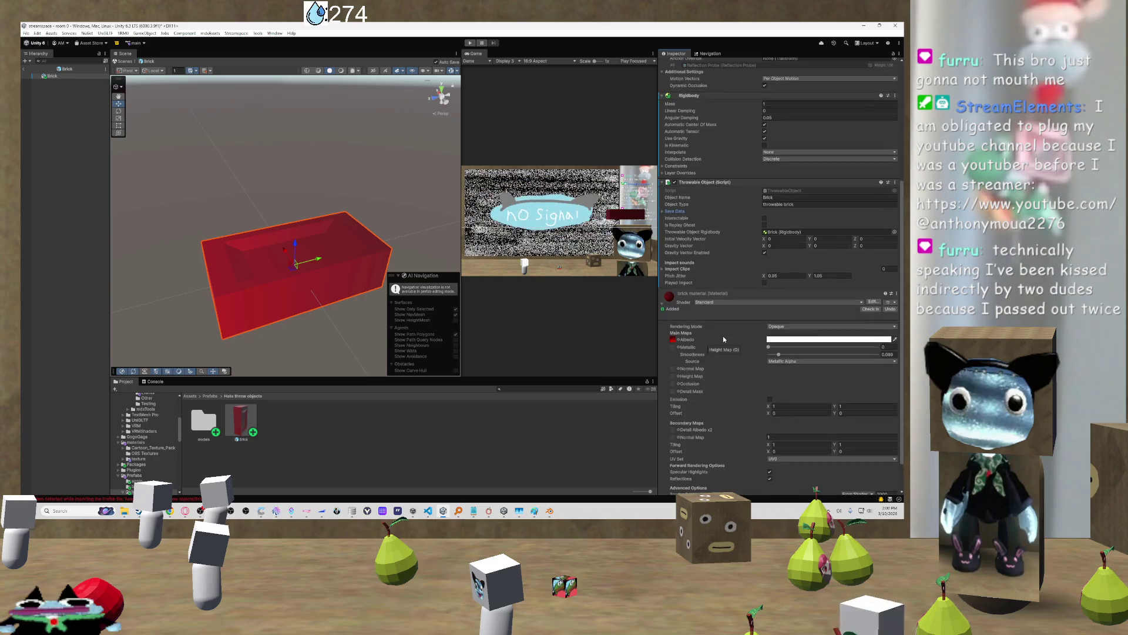
scroll(724, 339, down, 3)
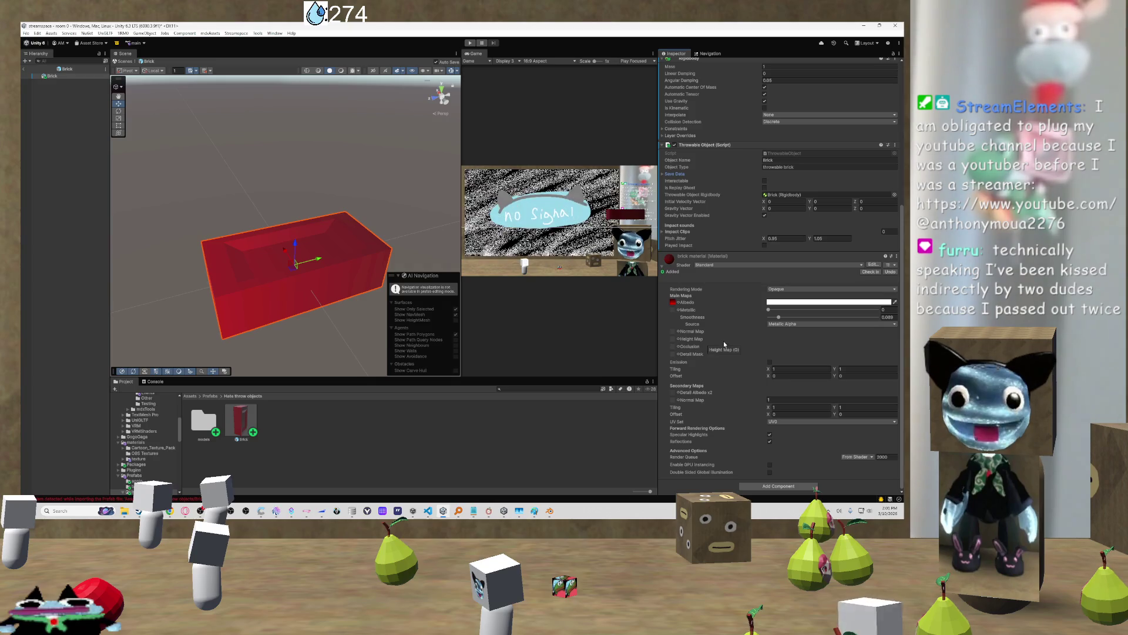
scroll(740, 337, up, 8)
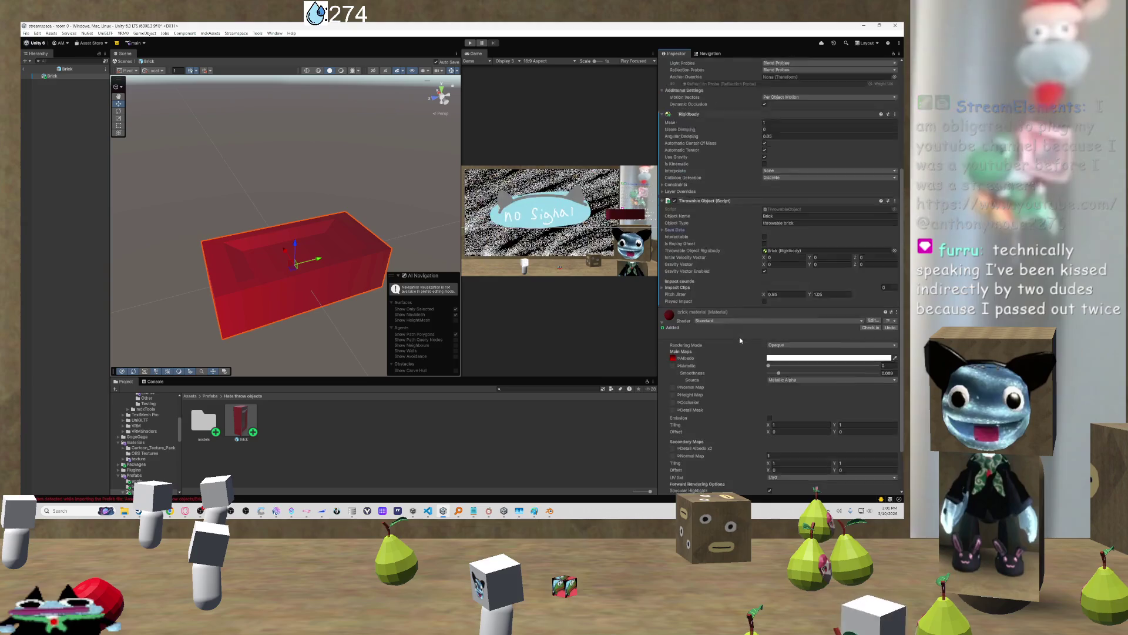
scroll(740, 339, down, 8)
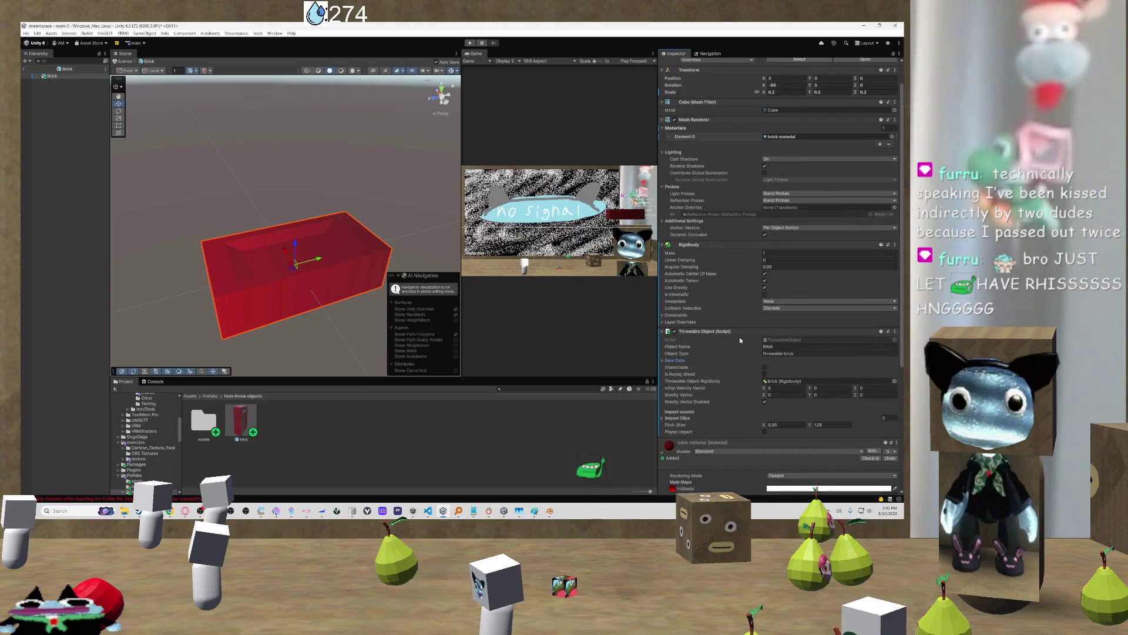
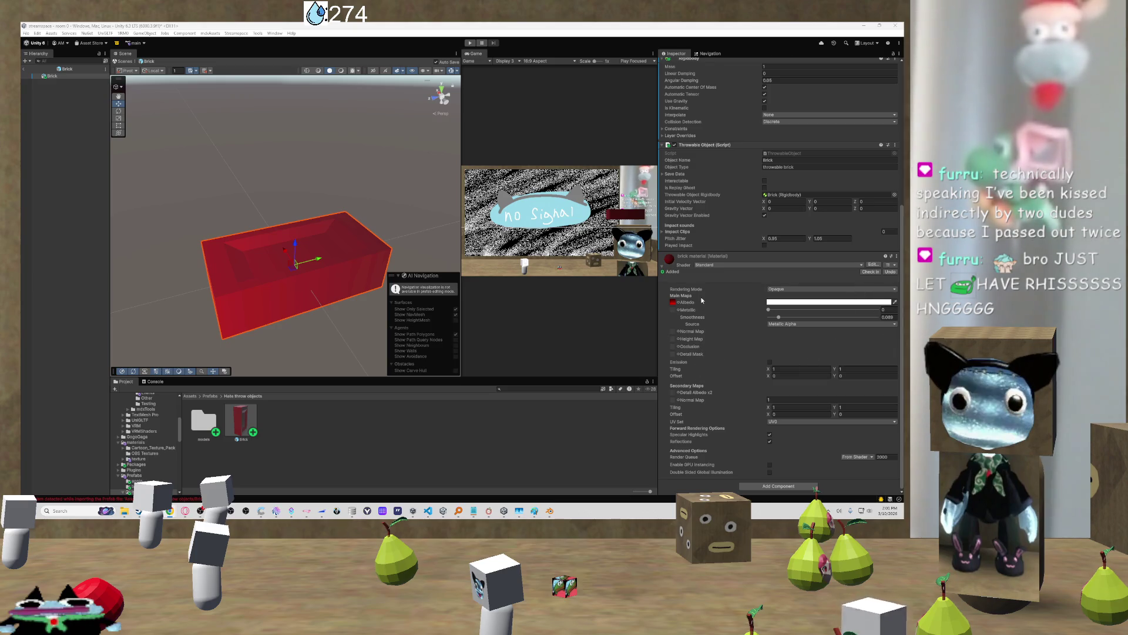
Set the Brick prefab's Rigidbody mass to 5
scroll(701, 301, up, 1)
scroll(666, 287, up, 9)
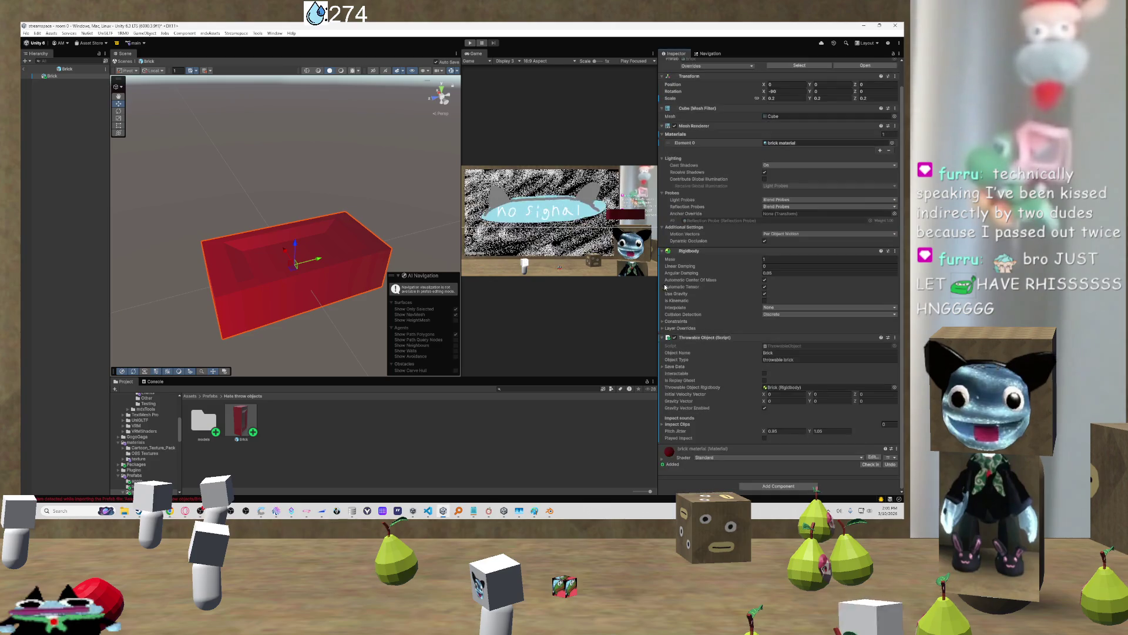
scroll(735, 282, up, 2)
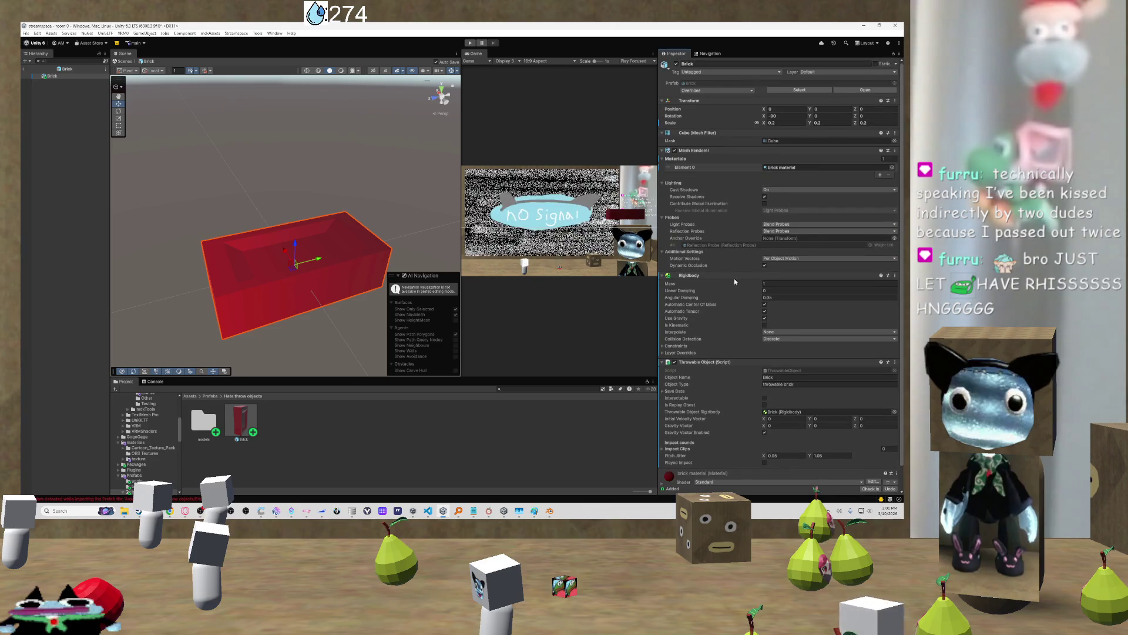
click(770, 284)
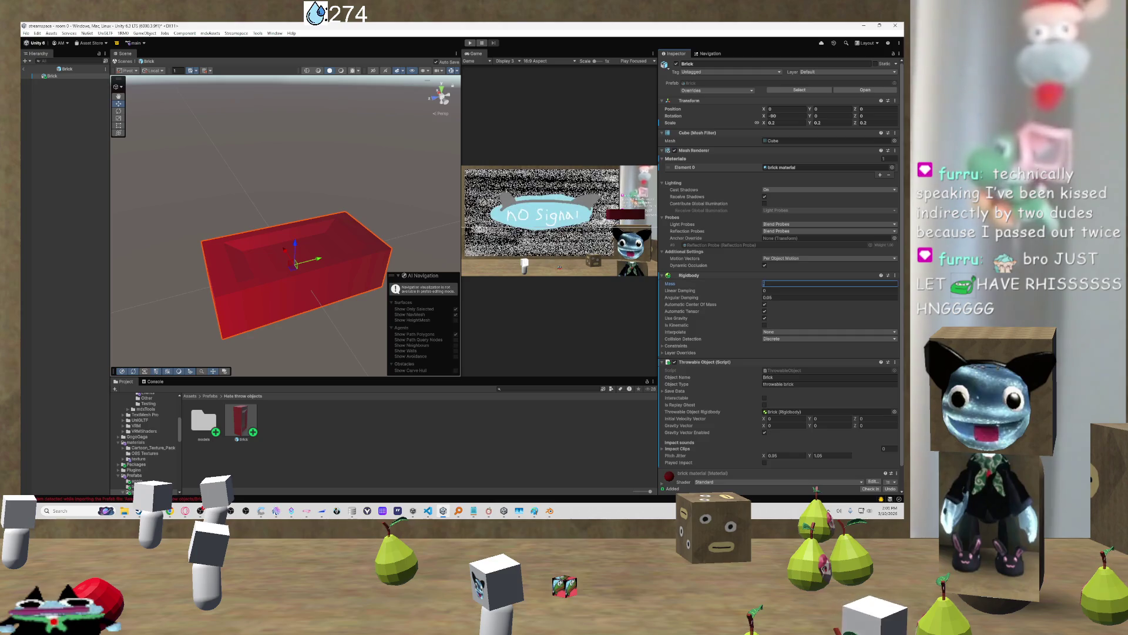
text(5)
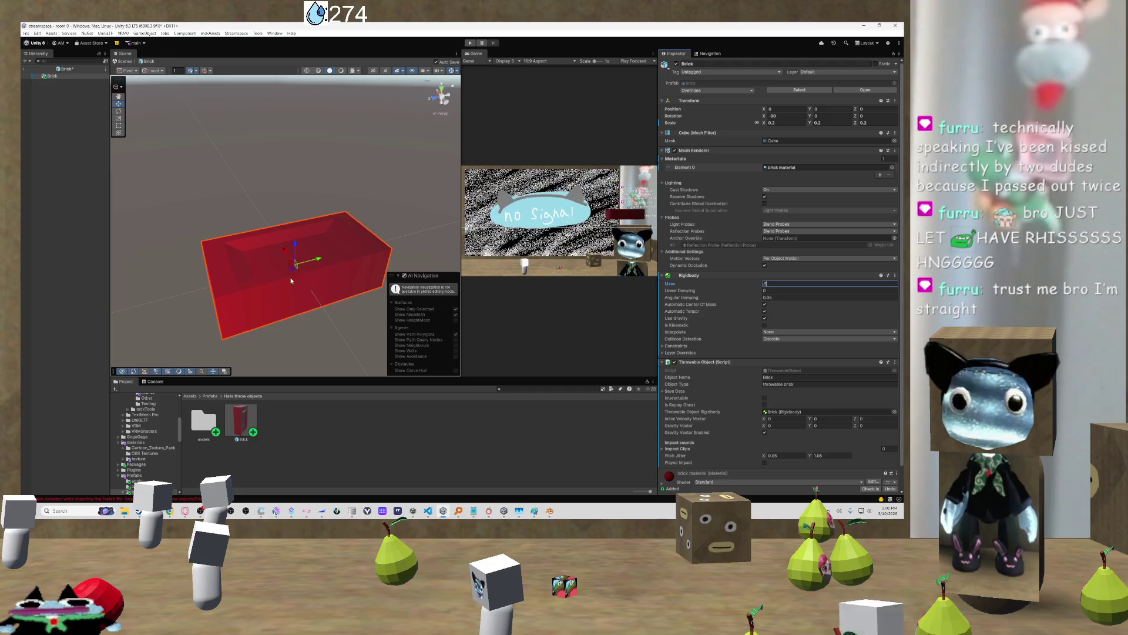
scroll(797, 447, down, 2)
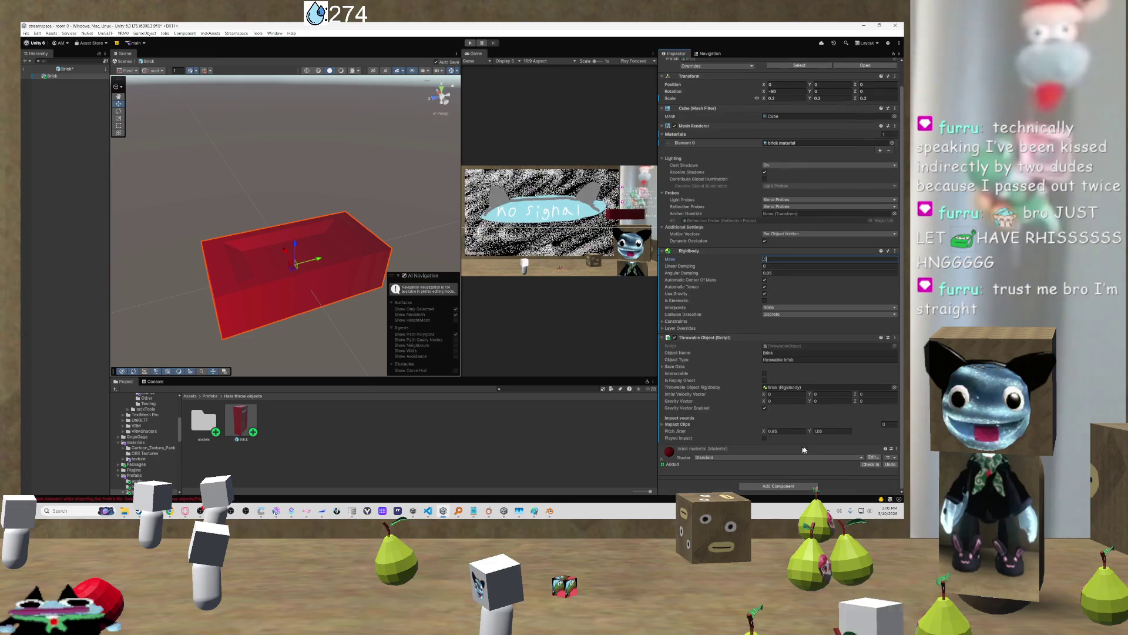
Try adding a Box Collider 2D to the brick via a 'coll' search, then dismiss the conflict warning
click(785, 487)
text(throwab)
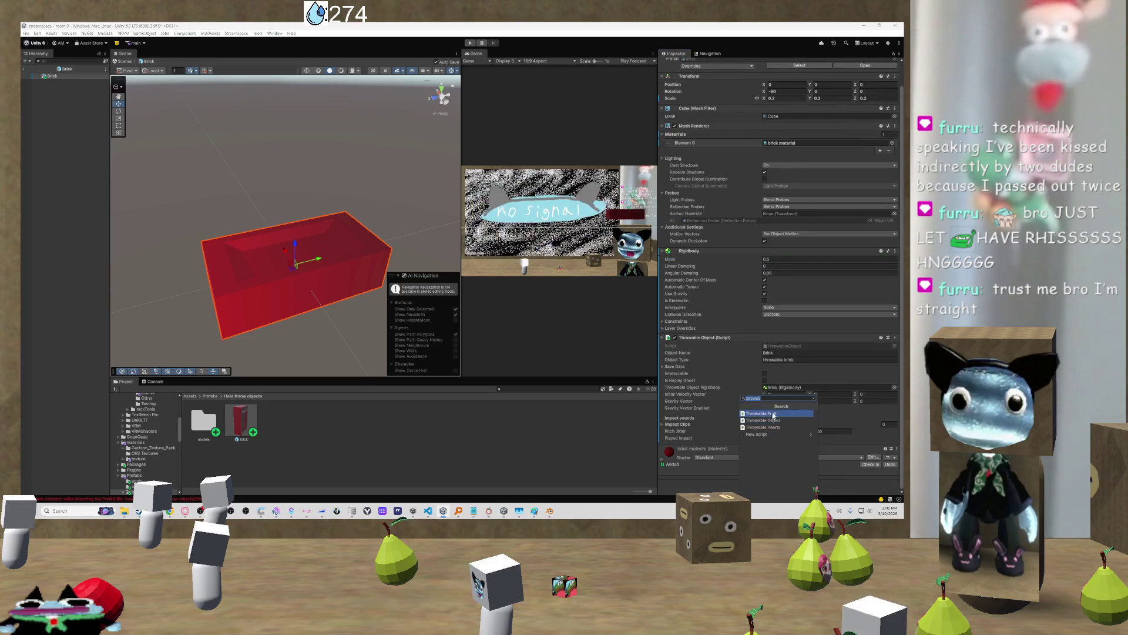
click(814, 399)
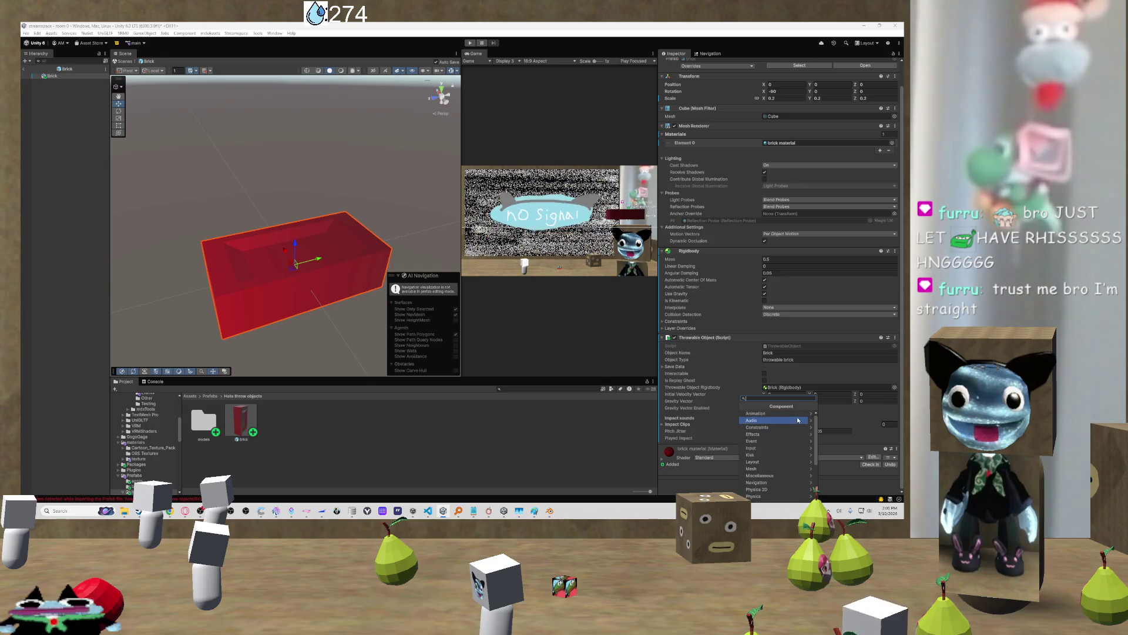
text(coll)
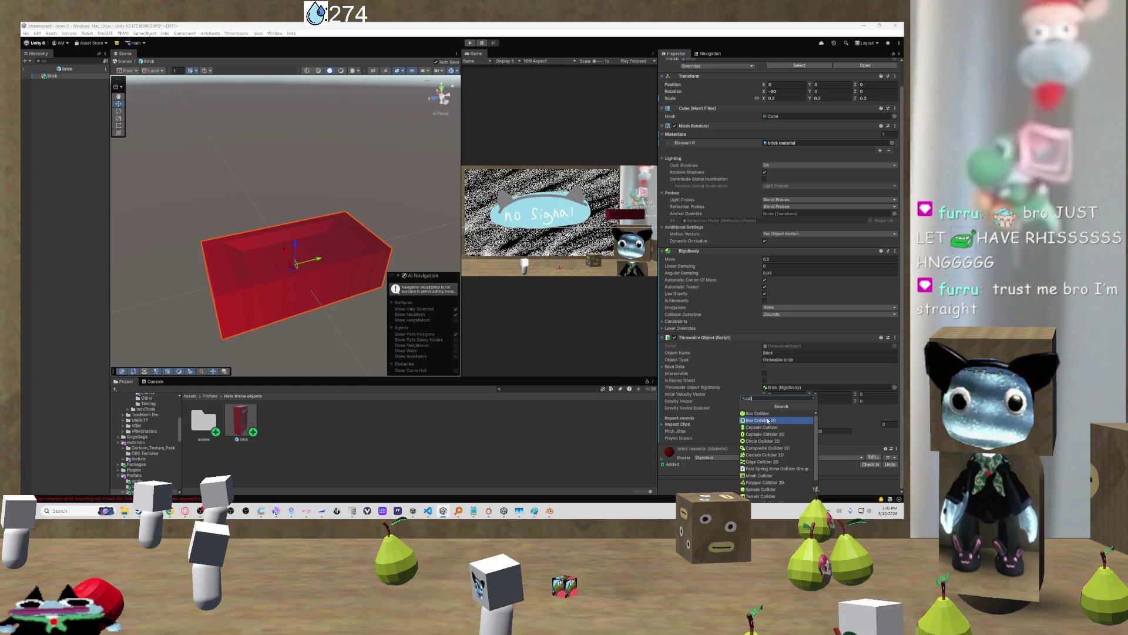
click(771, 421)
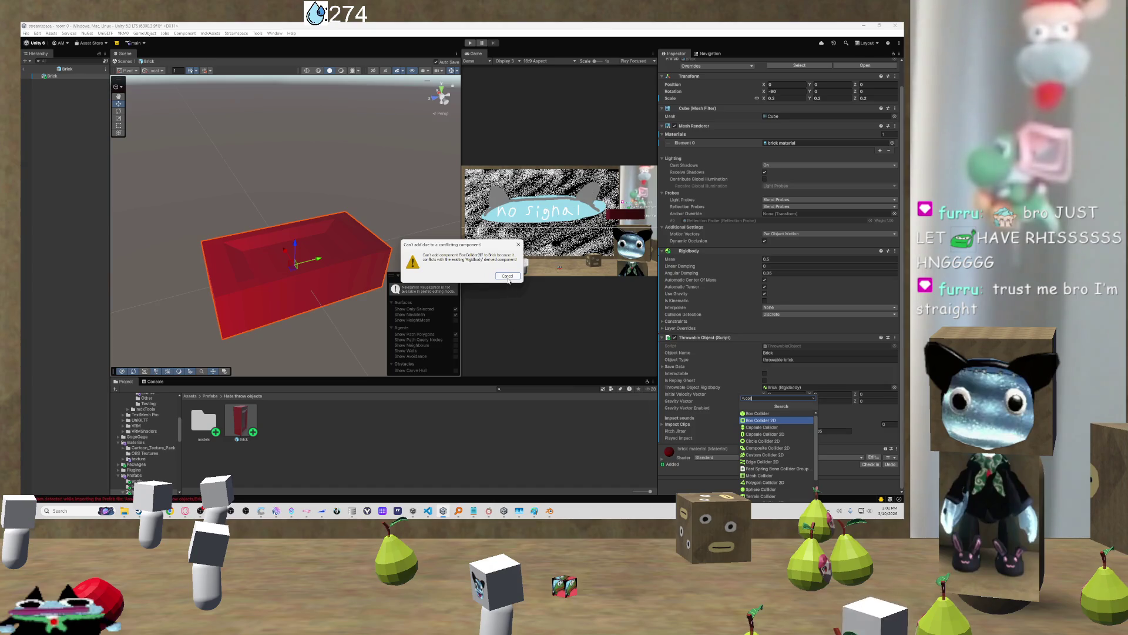
click(518, 245)
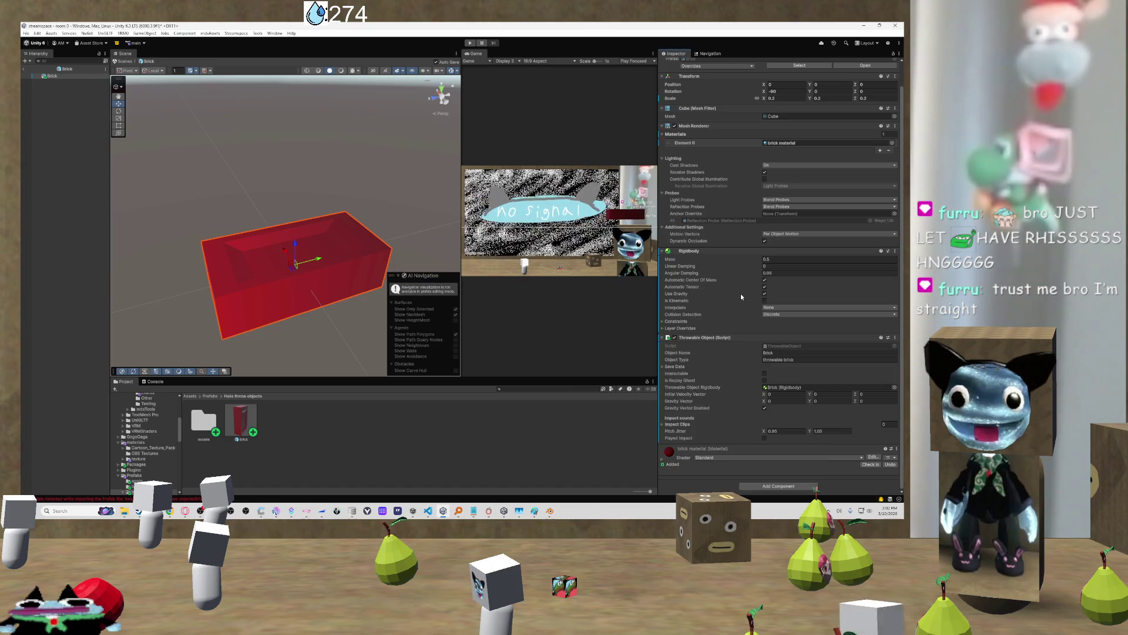
Add a Capsule Collider to the brick from the filtered collider list
scroll(725, 327, up, 1)
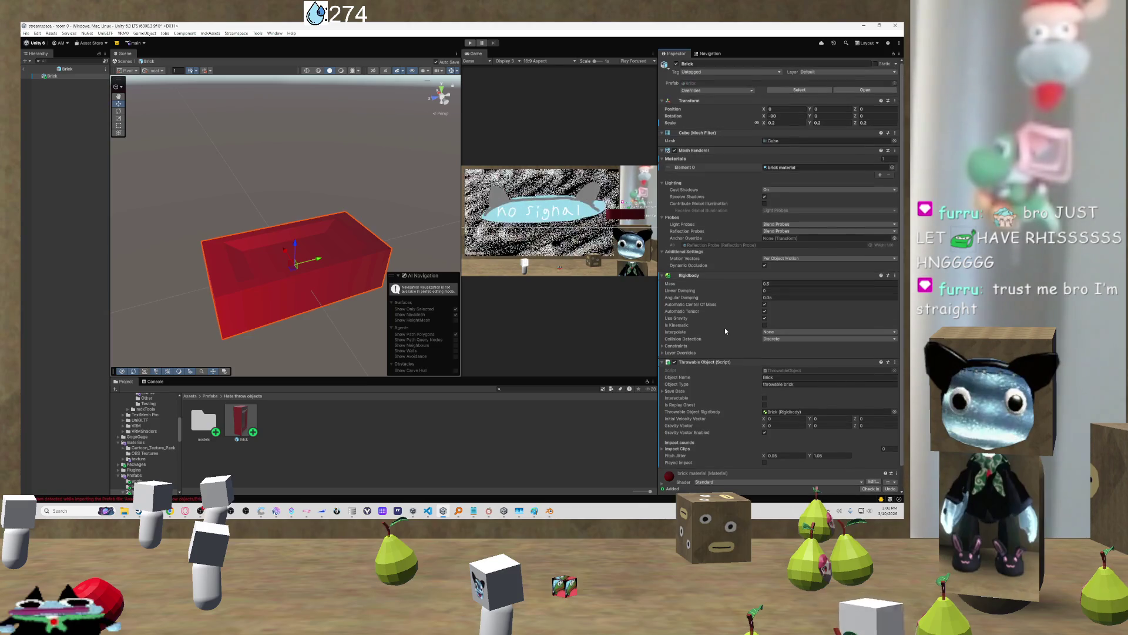
scroll(724, 331, down, 1)
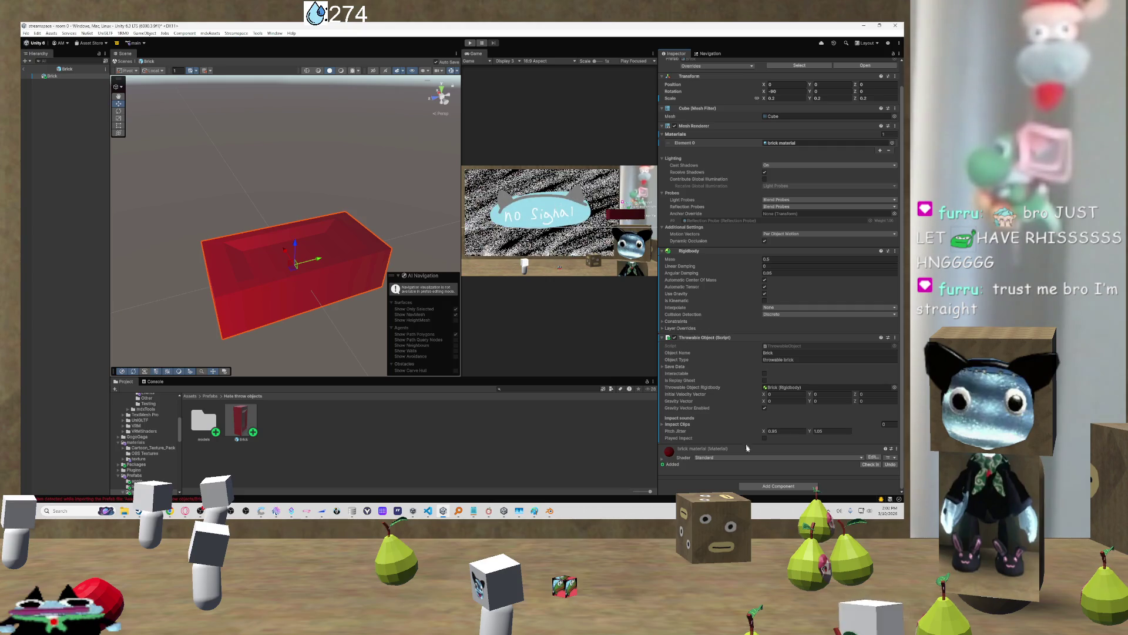
click(778, 486)
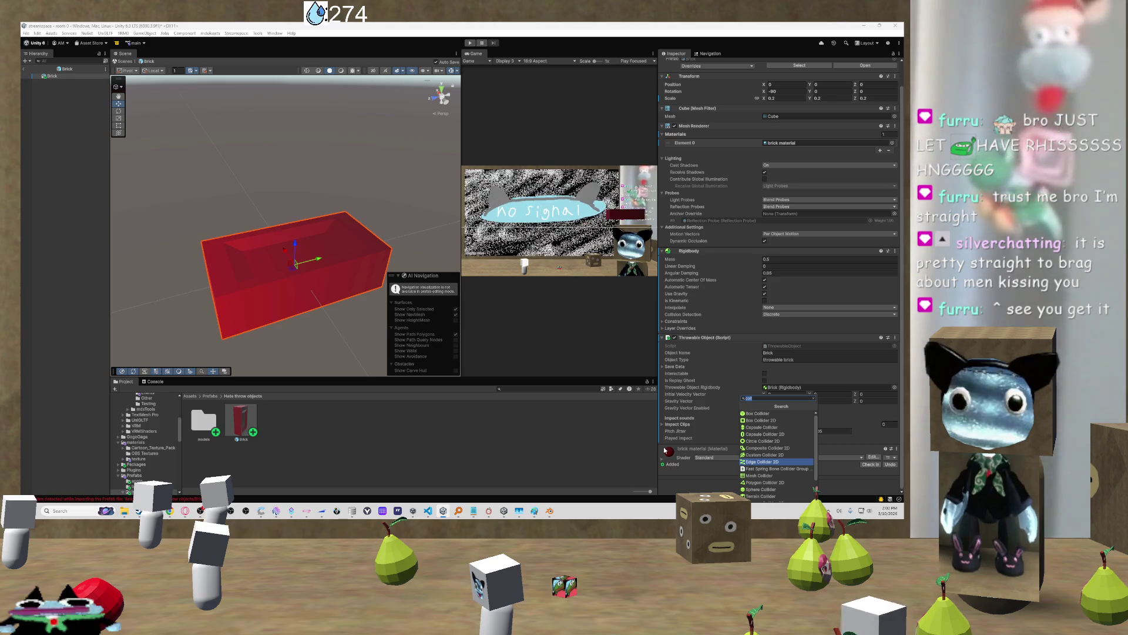
click(785, 430)
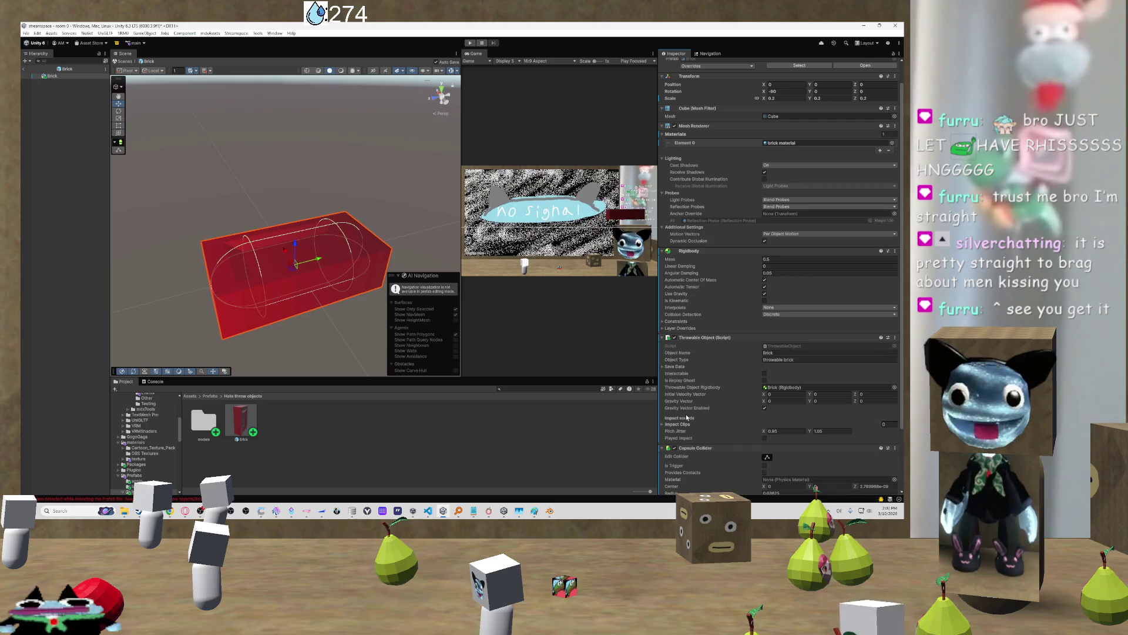
Undo the Capsule Collider and add a Box Collider via a 'coll' search, orbiting to check its fit
key(ctrl+z)
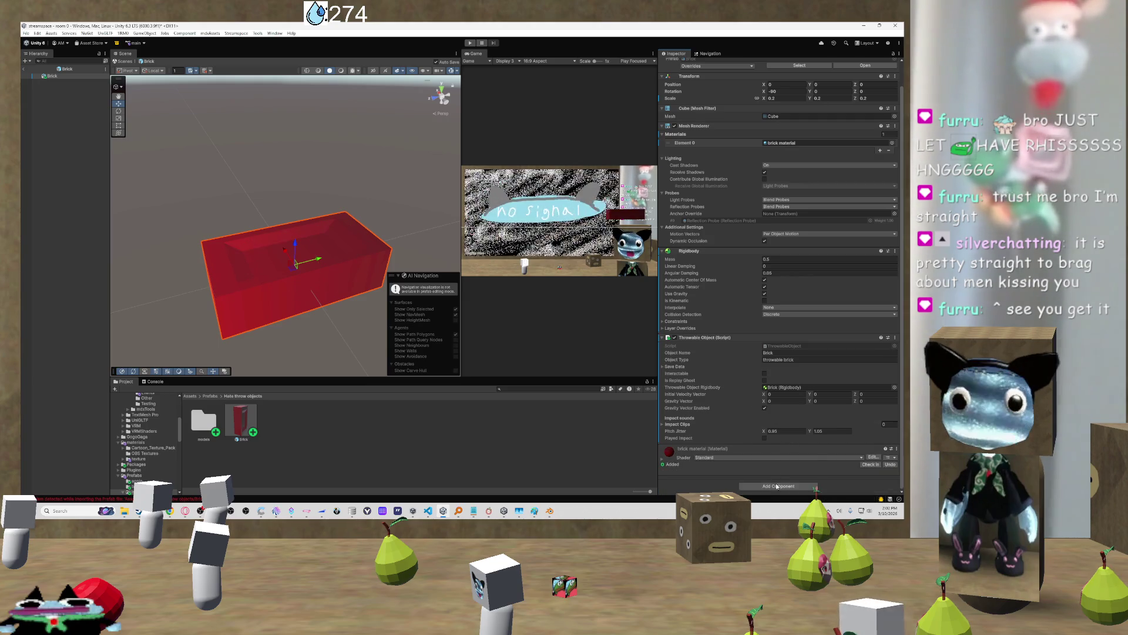
click(779, 473)
text(coll)
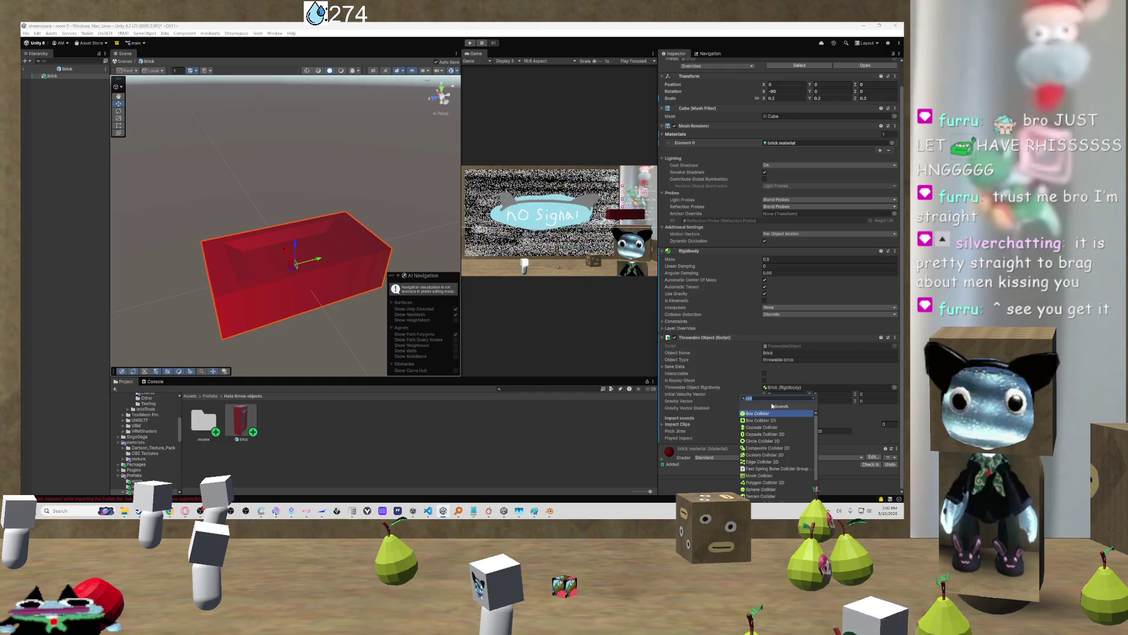
click(756, 414)
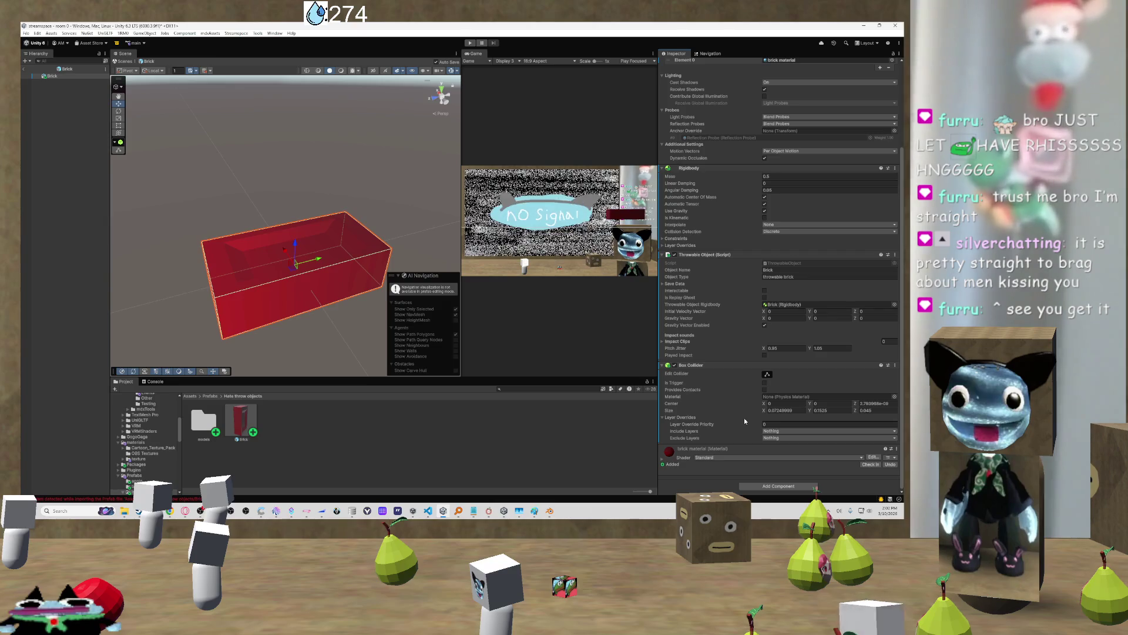
mouse_move(317, 235)
mouse_down()
mouse_move(309, 276)
mouse_move(163, 247)
mouse_move(389, 274)
mouse_up()
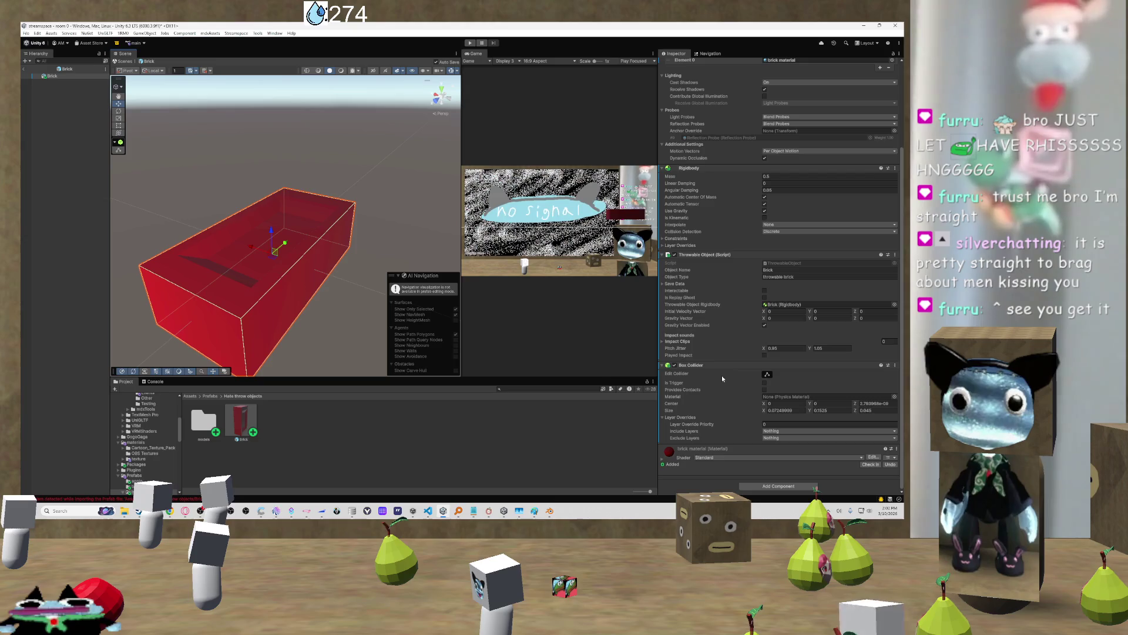
scroll(764, 403, up, 1)
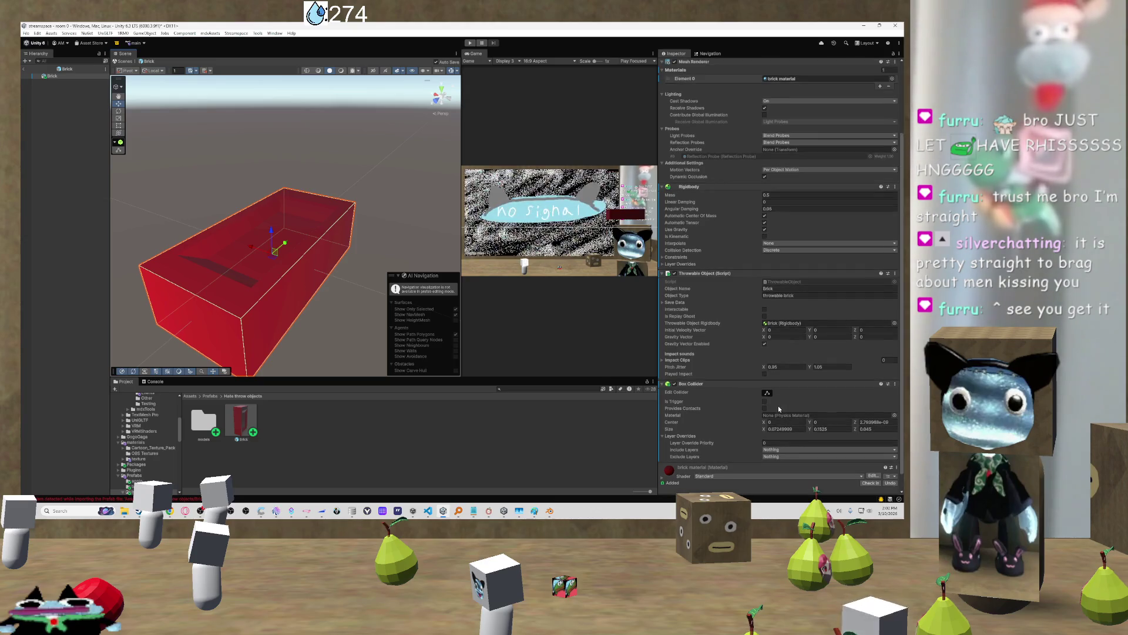
scroll(744, 415, down, 1)
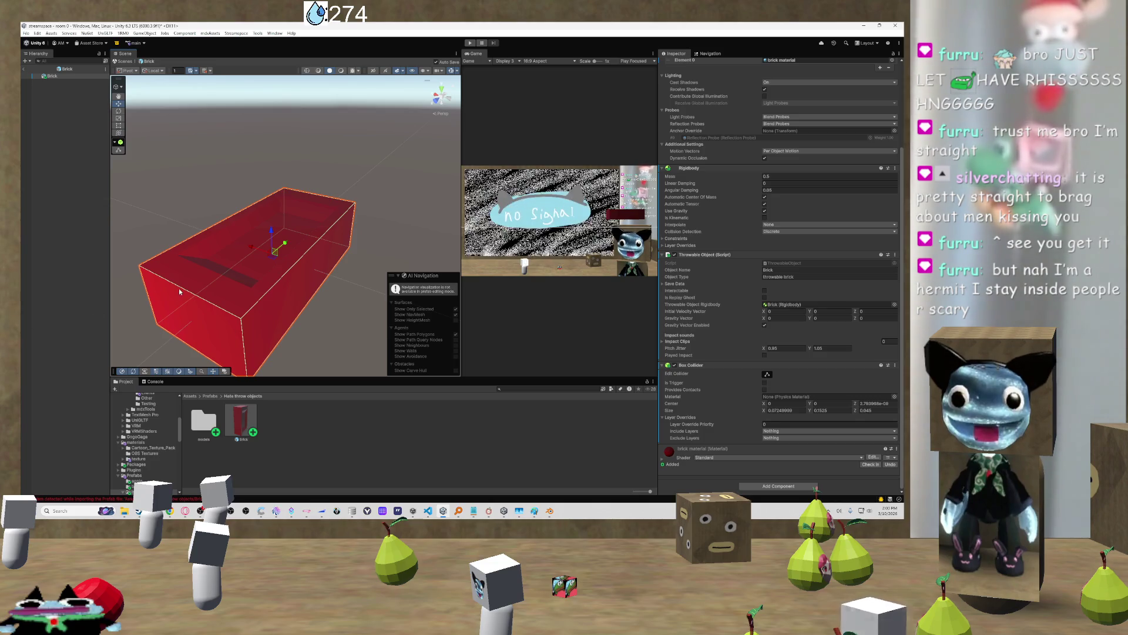
mouse_move(176, 288)
mouse_down()
mouse_move(171, 262)
mouse_move(99, 301)
mouse_up()
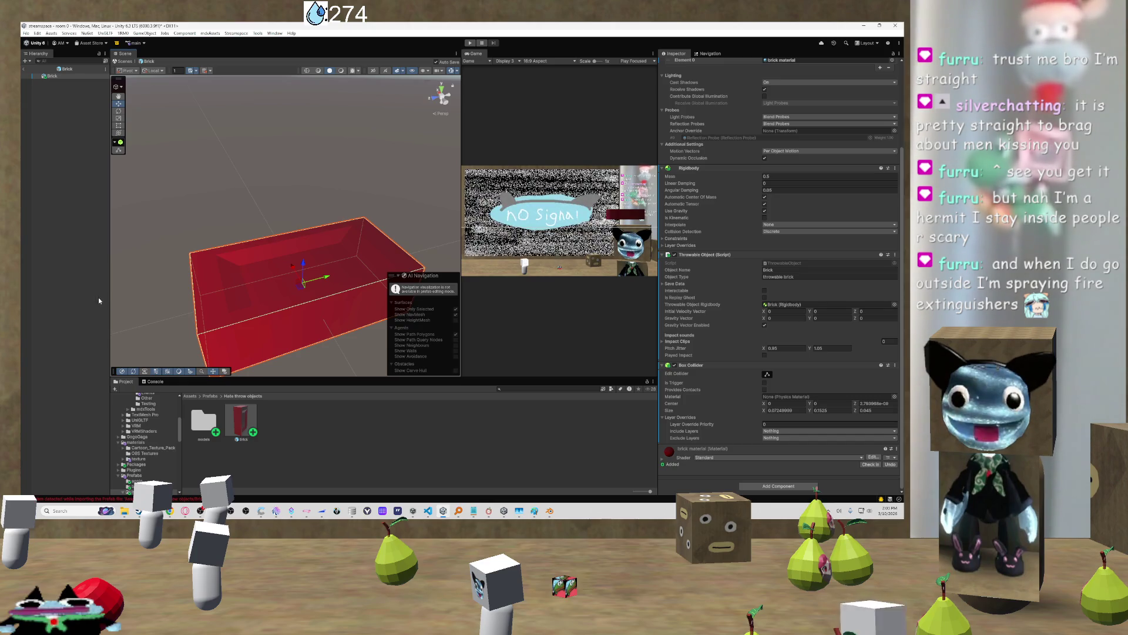
scroll(265, 262, down, 5)
mouse_move(265, 262)
mouse_down()
mouse_move(358, 244)
mouse_move(153, 248)
mouse_up()
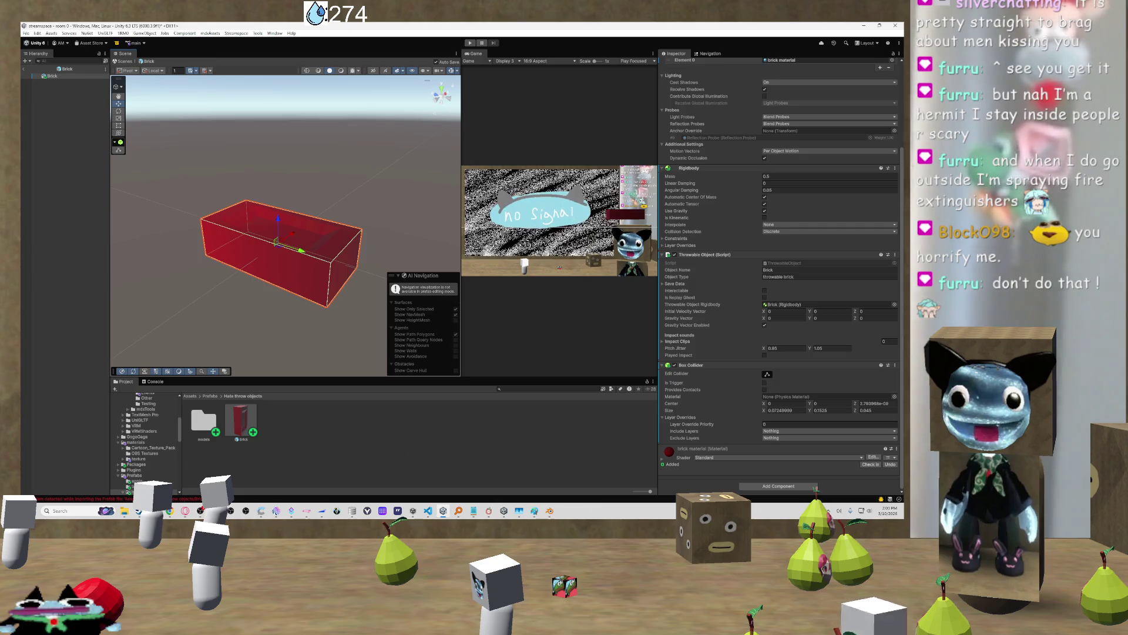
drag(329, 253, 369, 245)
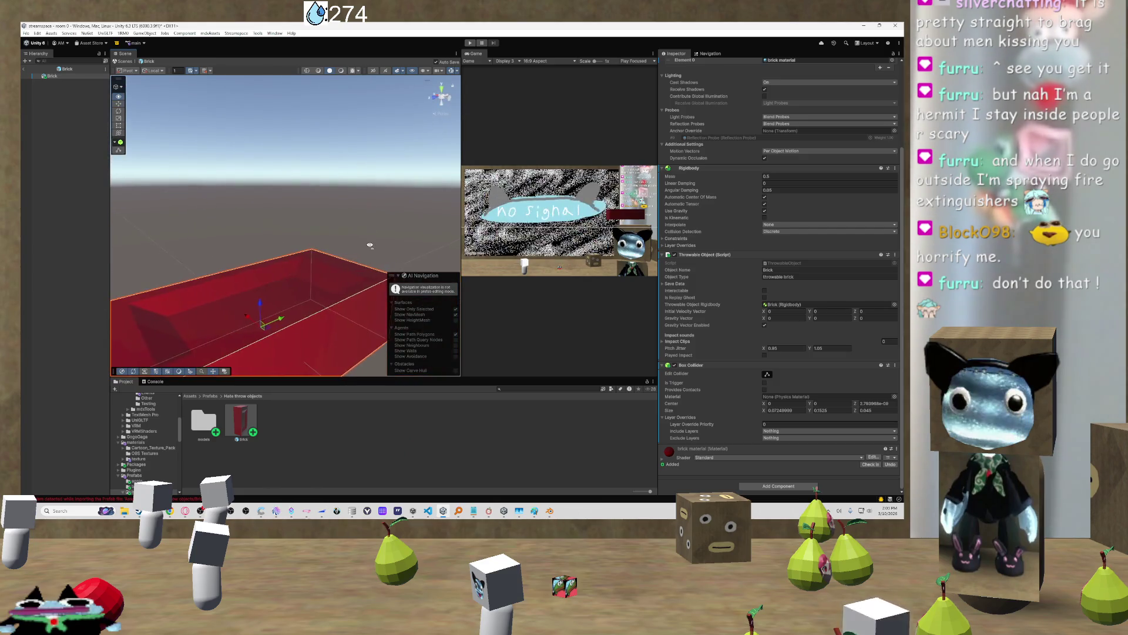
scroll(370, 245, down, 3)
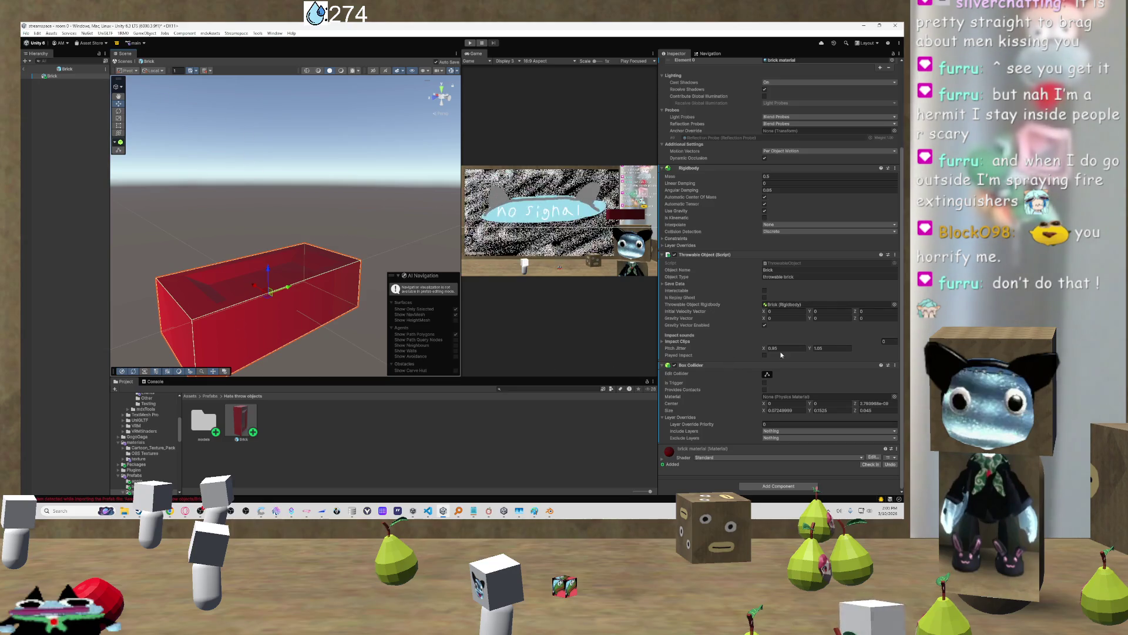
scroll(784, 341, up, 1)
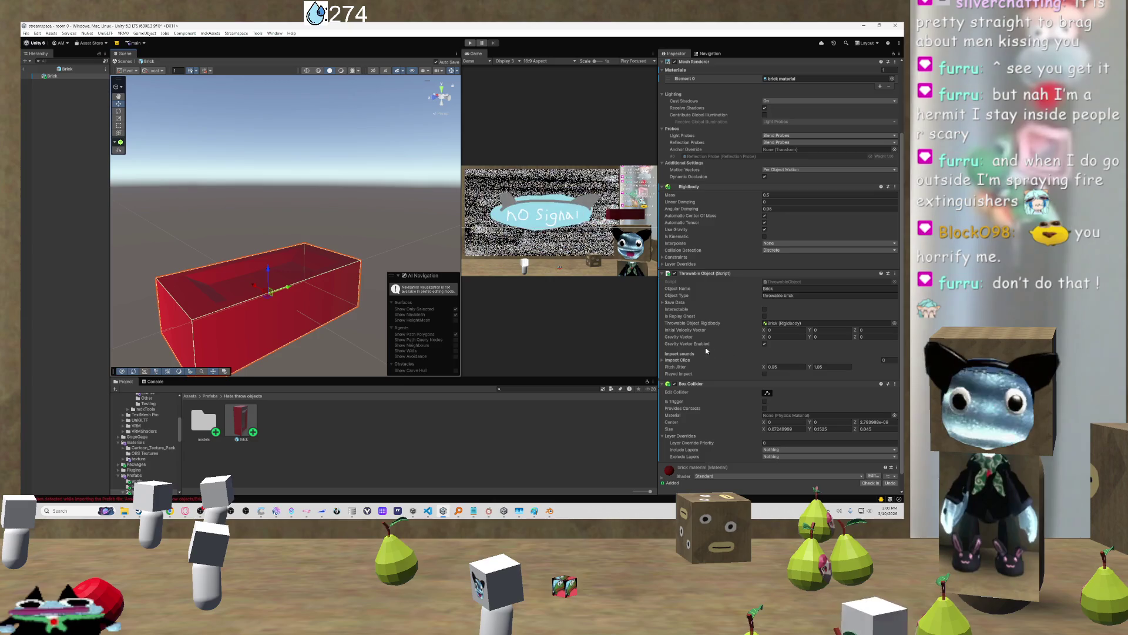
Add a new element to the brick's Impact Clips list, expand it, and browse its Audio Clip choices
click(664, 360)
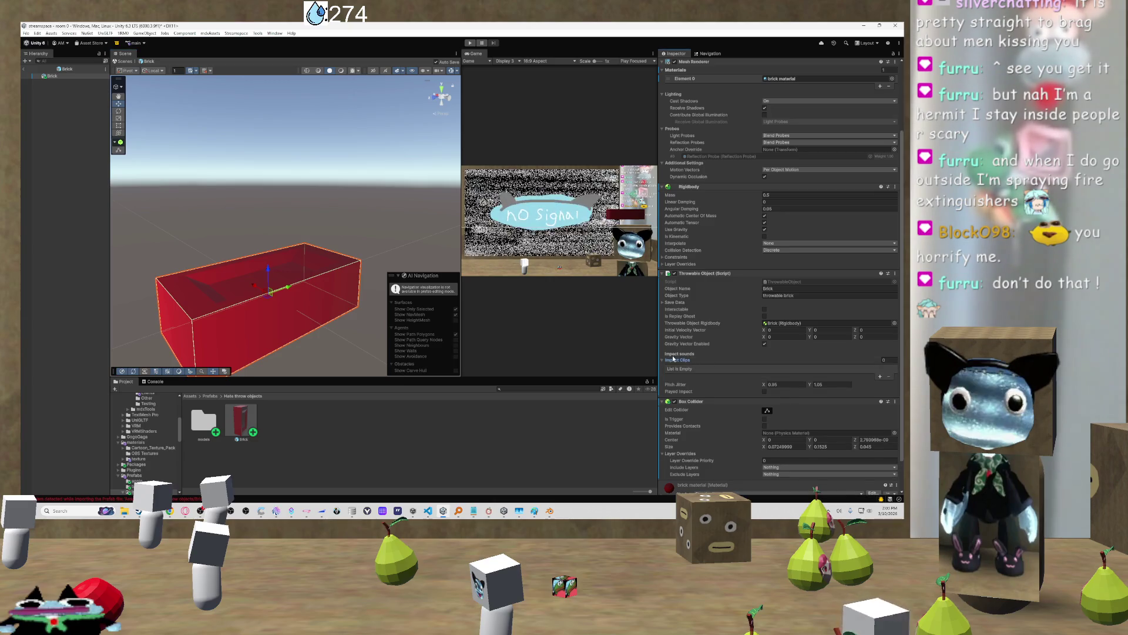
click(879, 376)
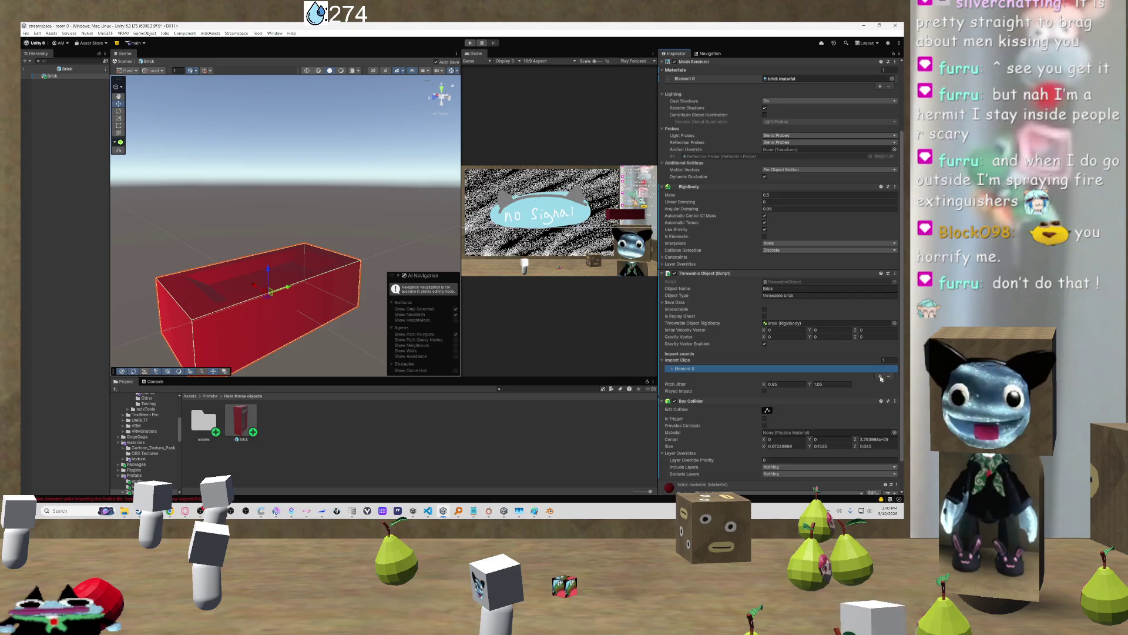
scroll(764, 365, down, 2)
click(674, 333)
scroll(676, 336, down, 3)
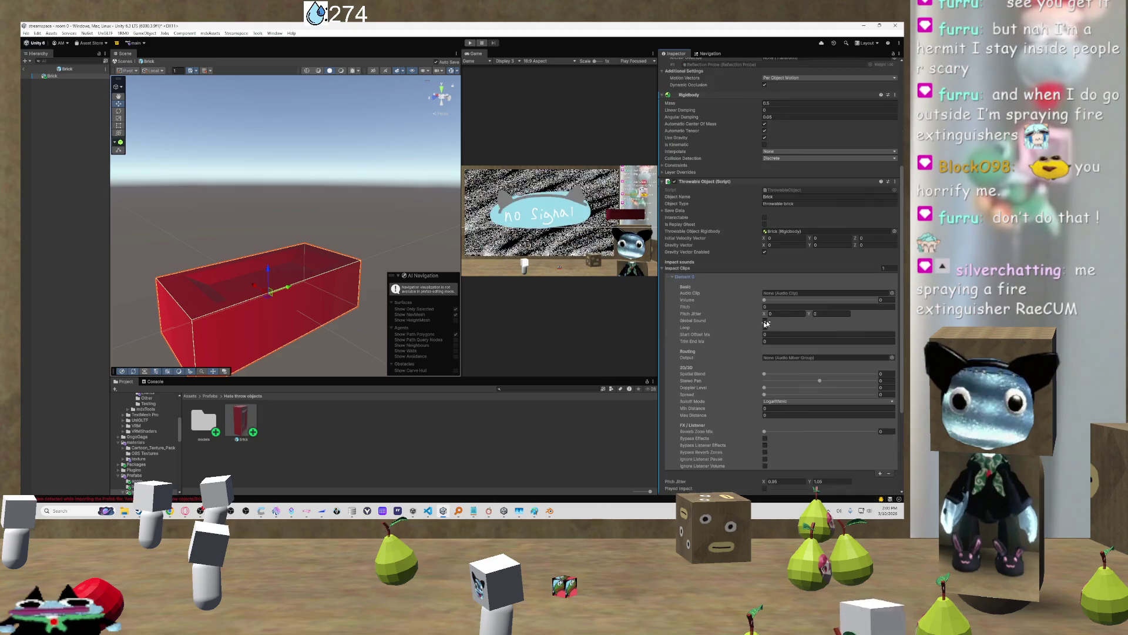
click(892, 292)
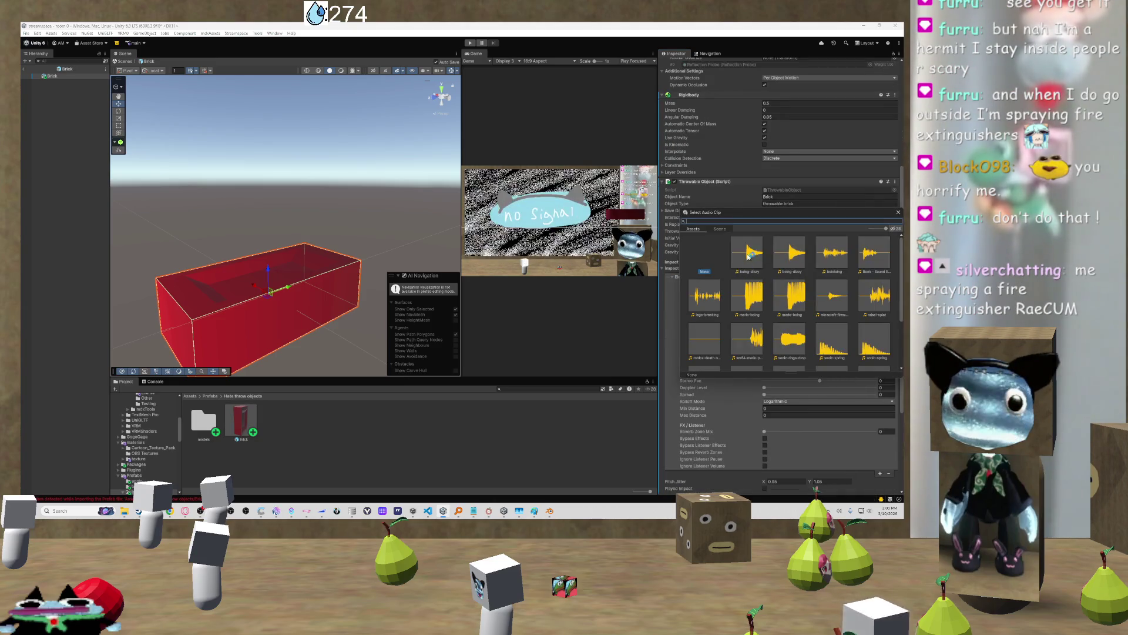
scroll(834, 253, down, 1)
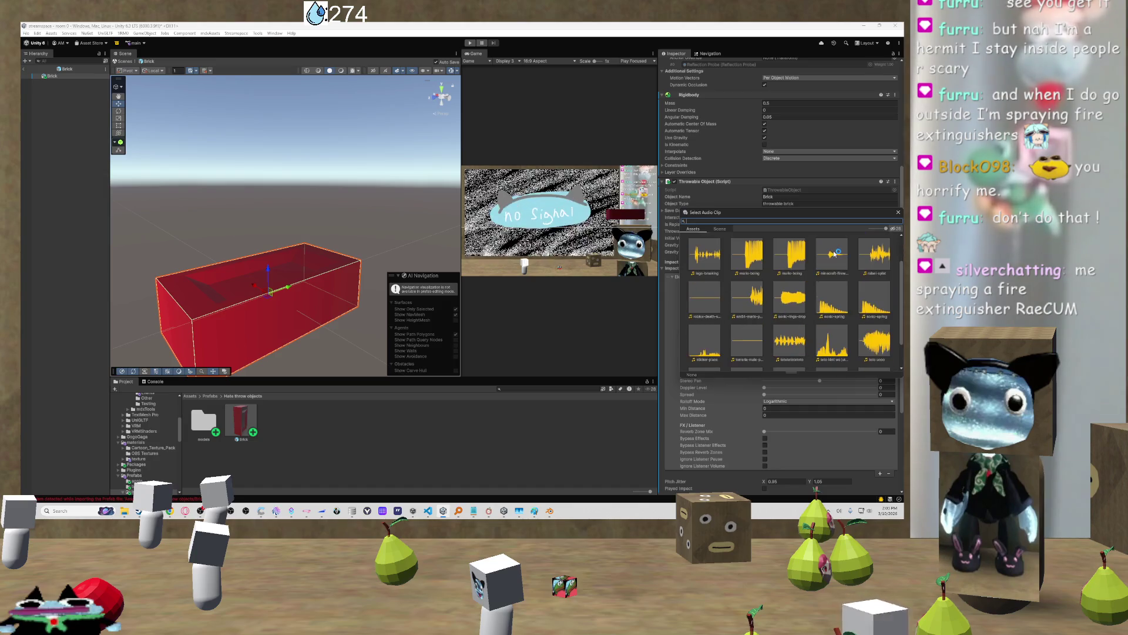
scroll(835, 253, up, 1)
click(404, 434)
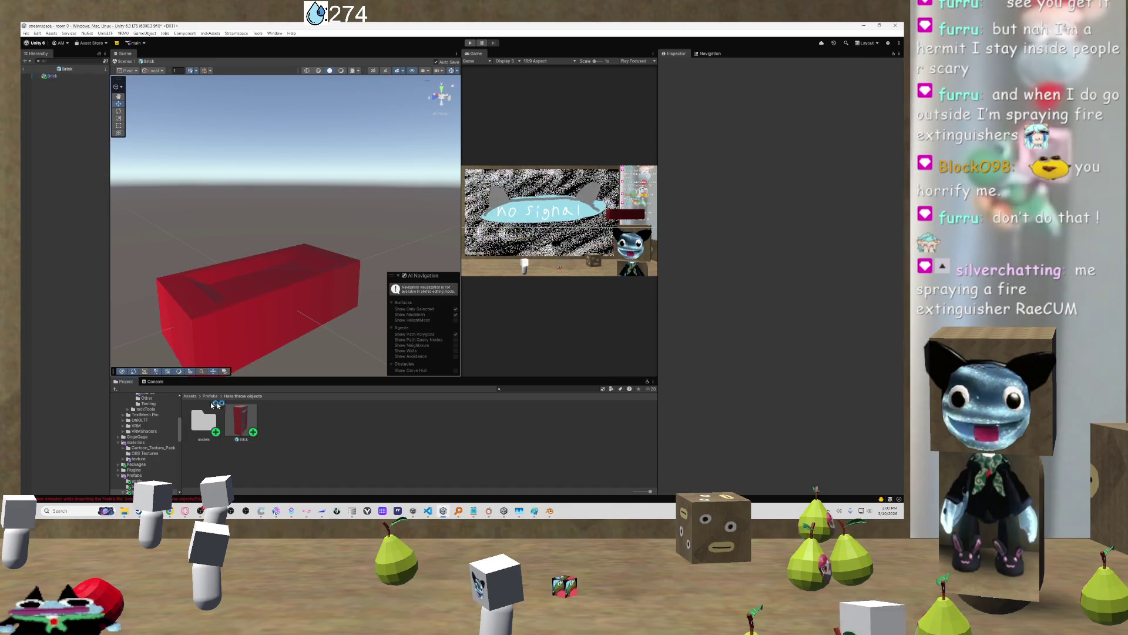
click(209, 396)
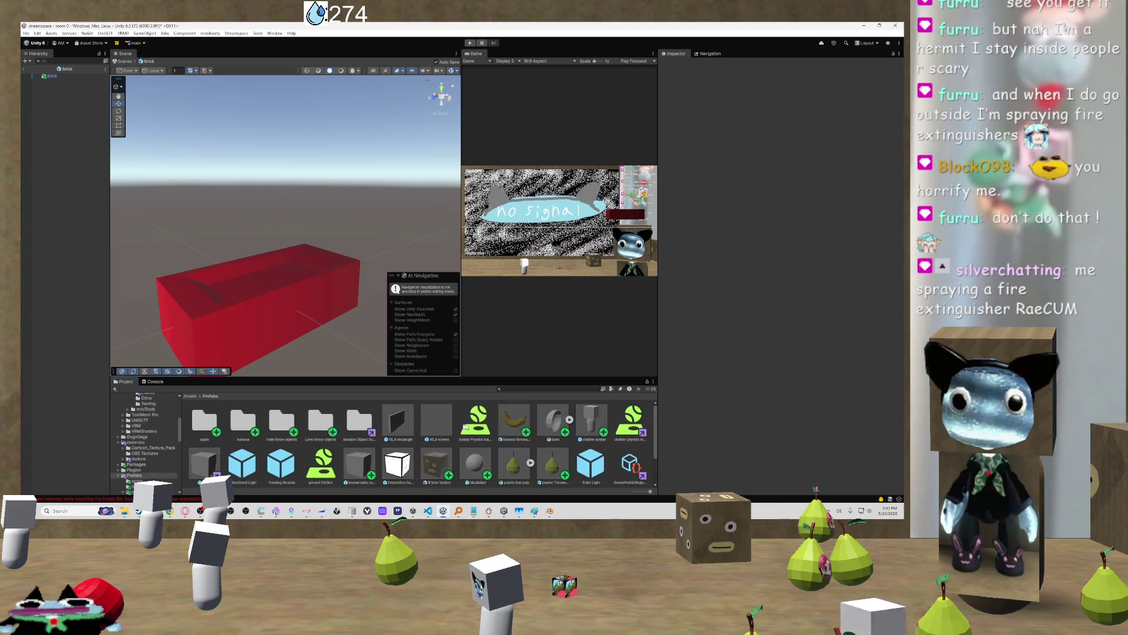
click(521, 422)
scroll(778, 364, down, 5)
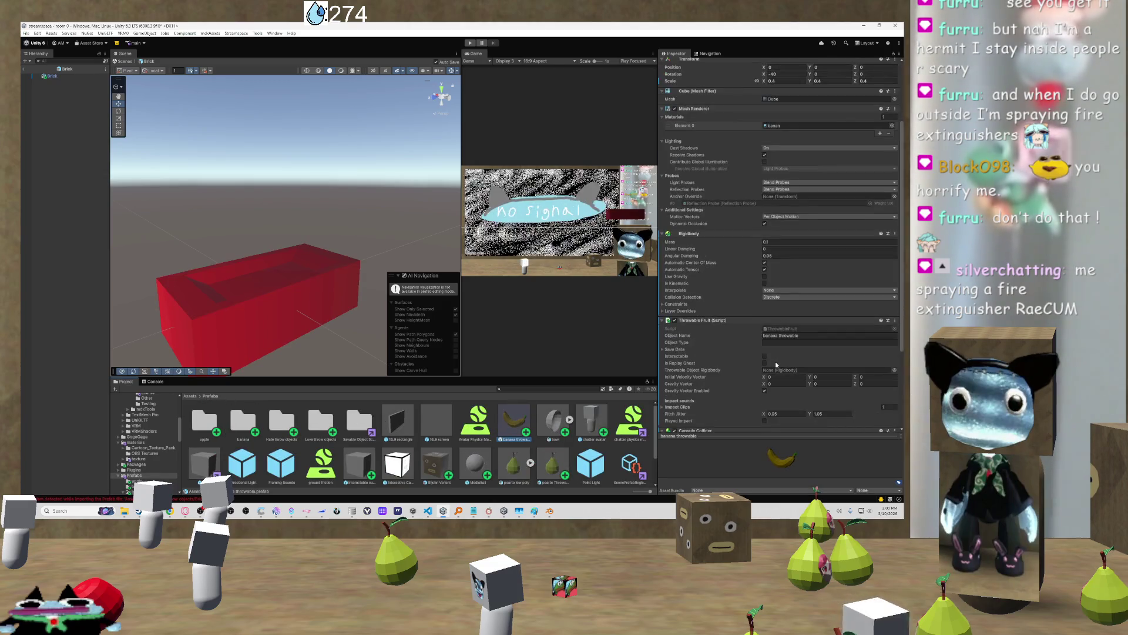
scroll(774, 352, down, 2)
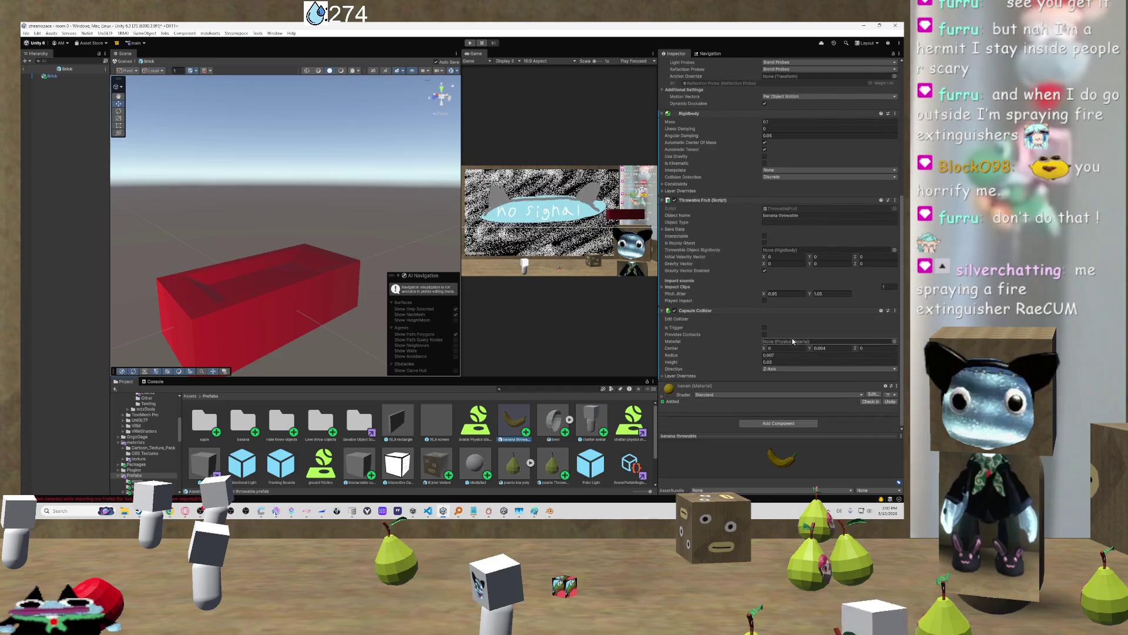
click(666, 287)
scroll(717, 288, down, 2)
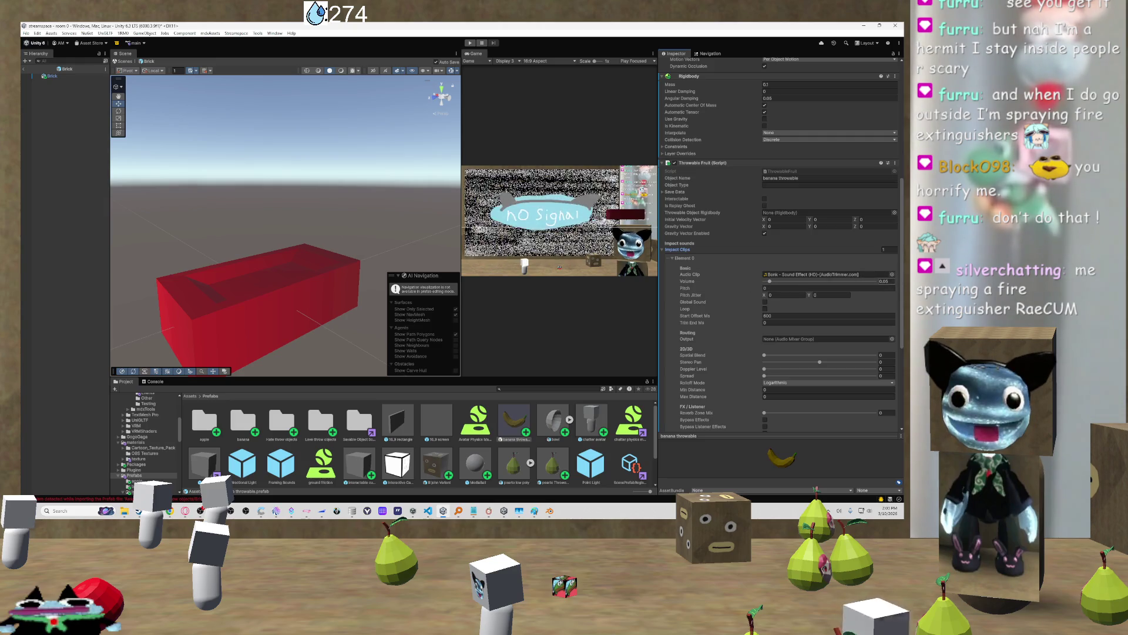
click(750, 316)
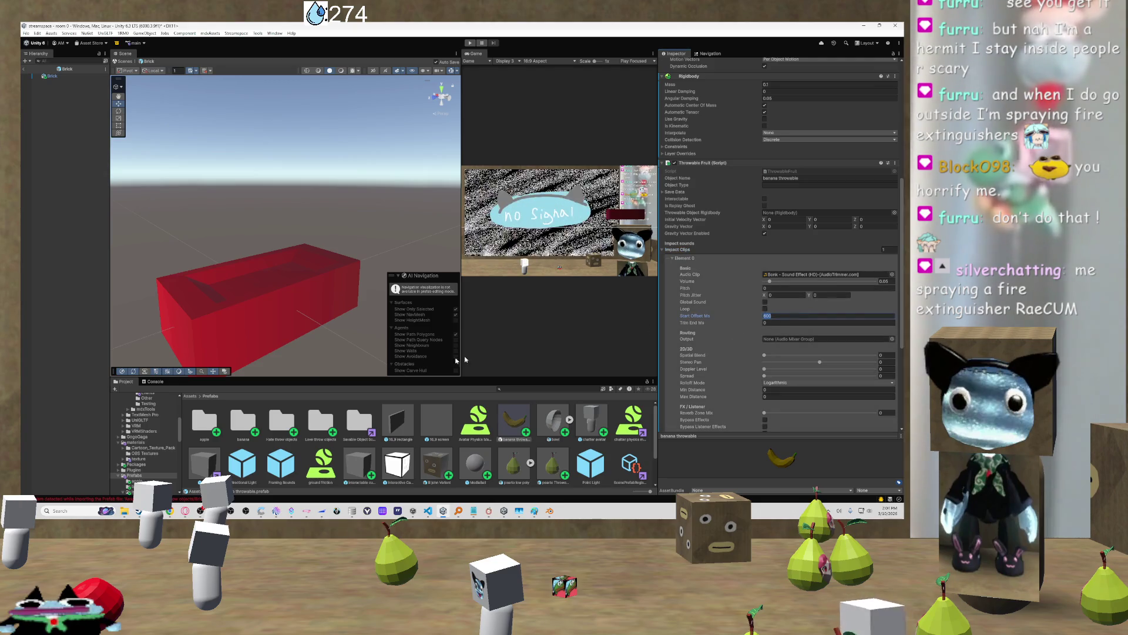
click(355, 421)
click(327, 423)
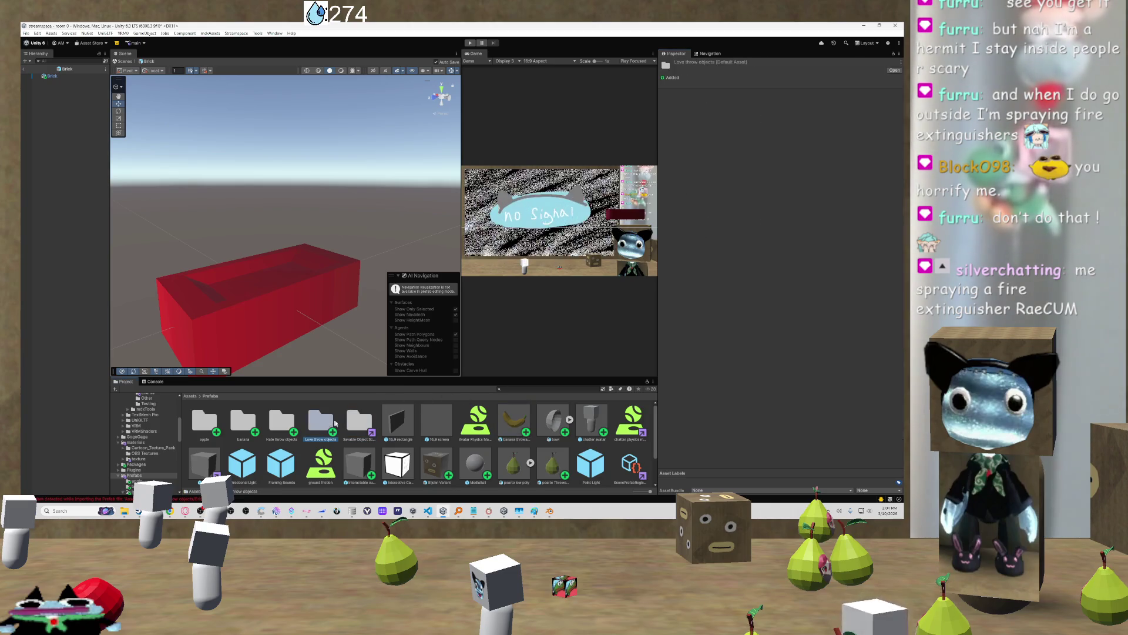
click(515, 420)
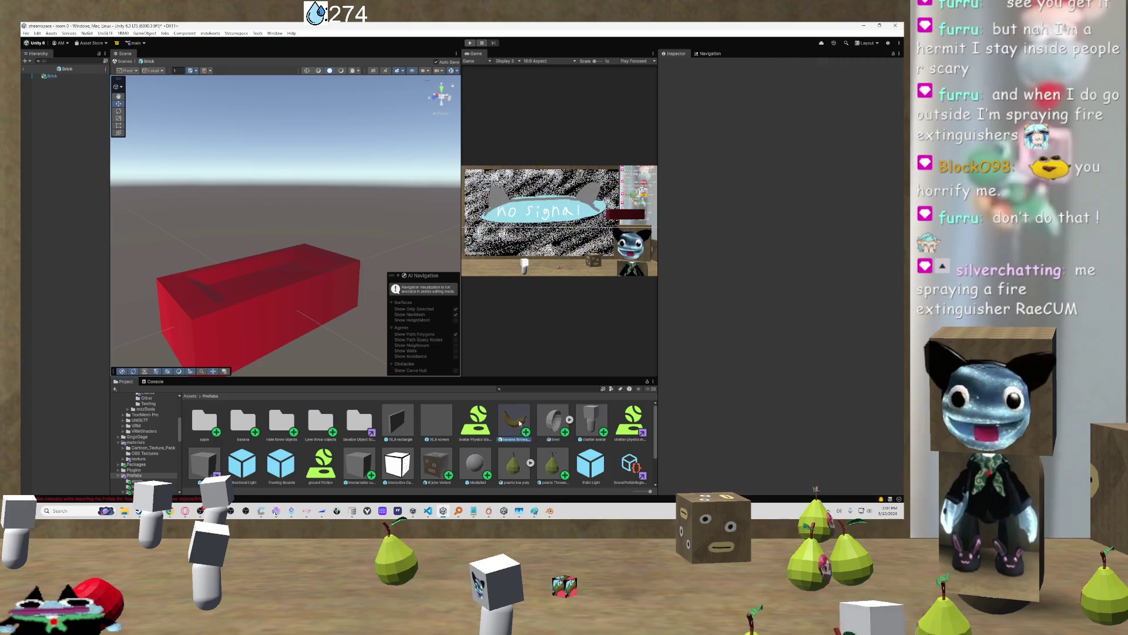
scroll(782, 264, down, 3)
scroll(832, 327, down, 3)
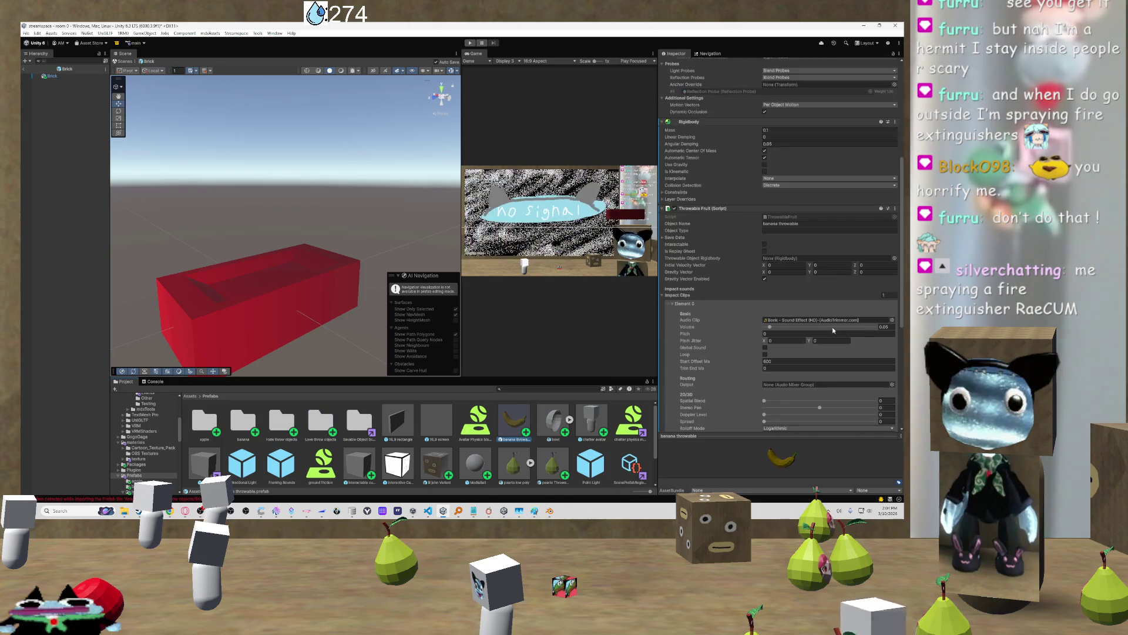
scroll(853, 331, down, 2)
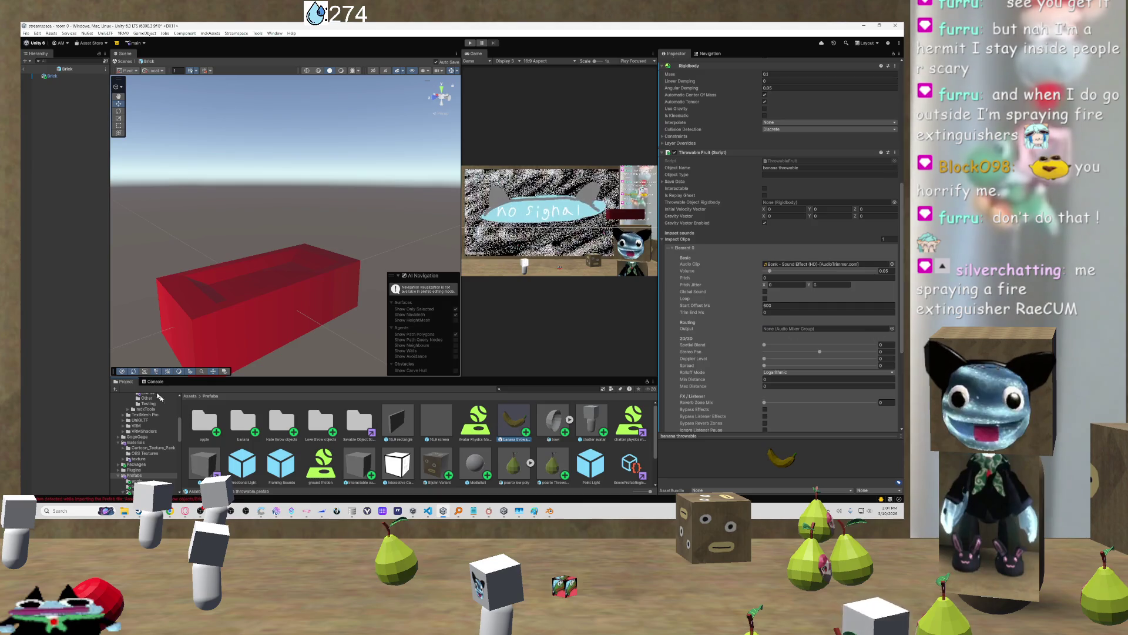
double_click(281, 422)
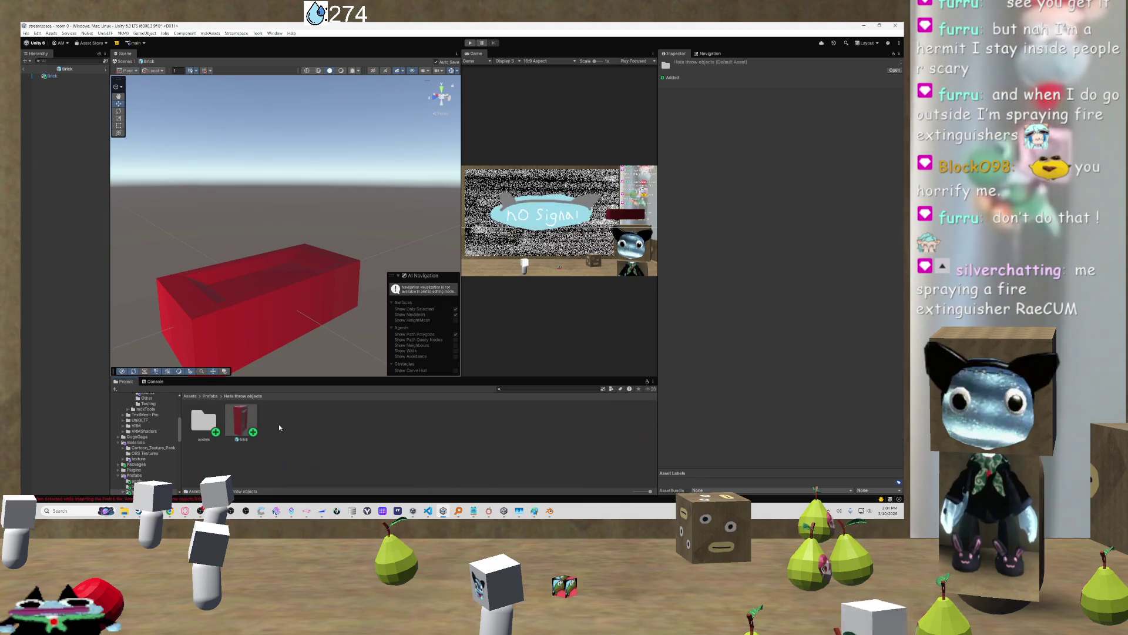
Assign the Bonk sound effect as the Brick's impact Audio Clip
click(241, 420)
scroll(873, 323, down, 3)
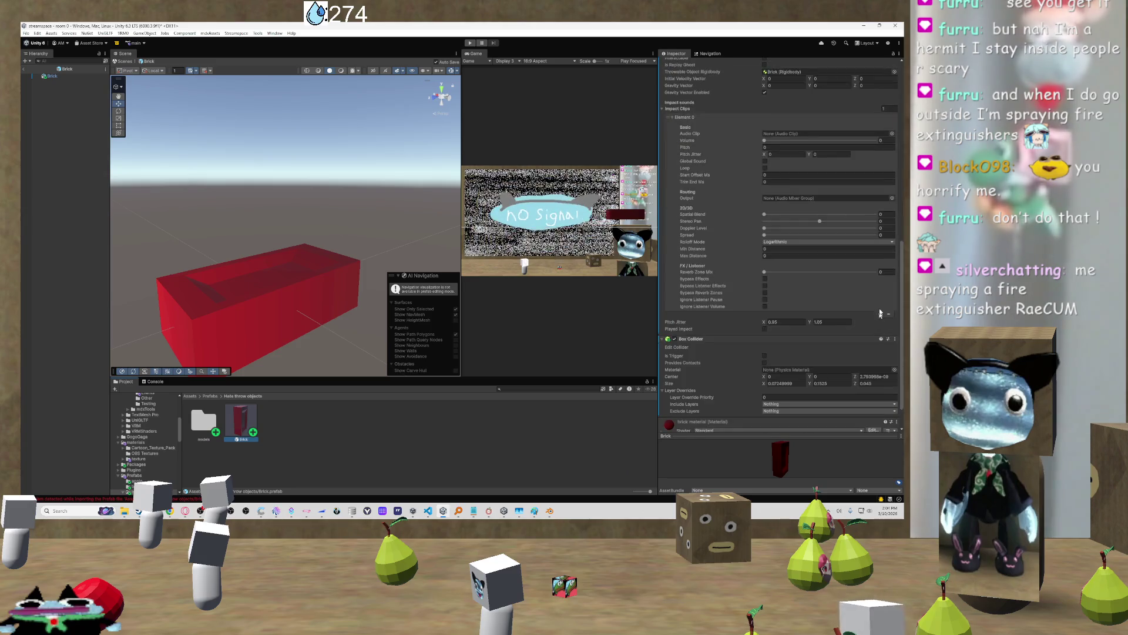
scroll(864, 307, up, 2)
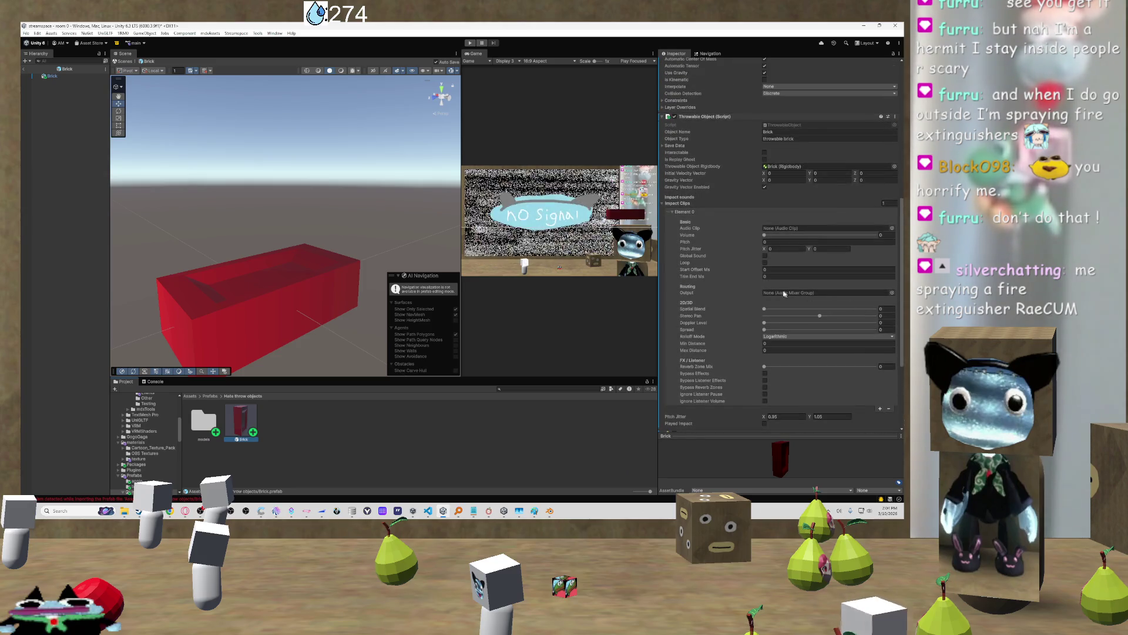
click(892, 228)
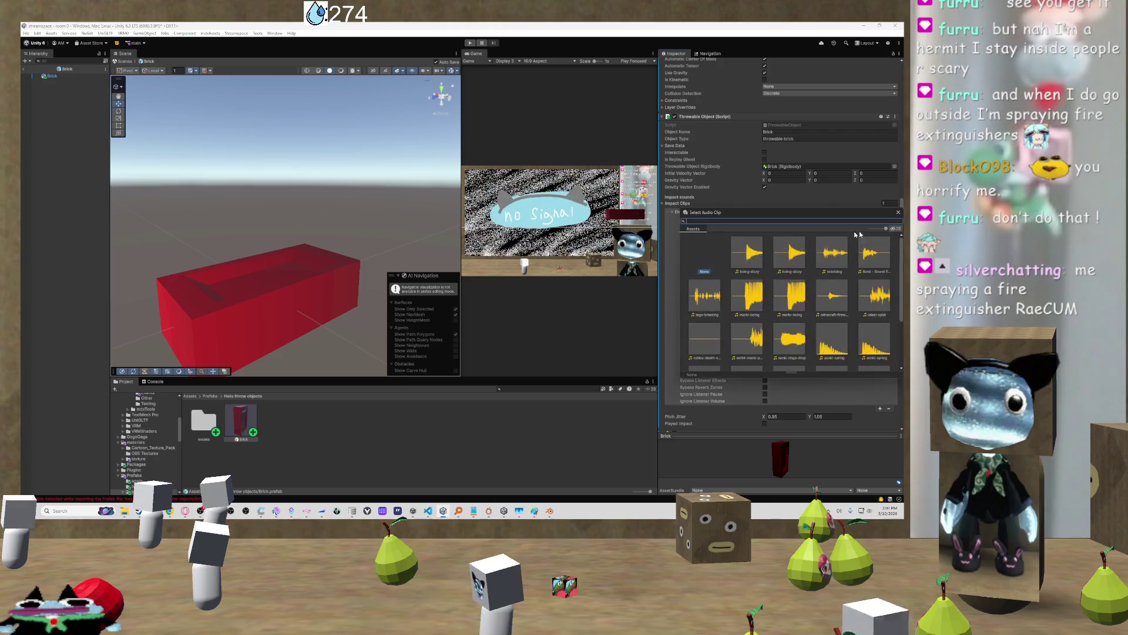
text(bo)
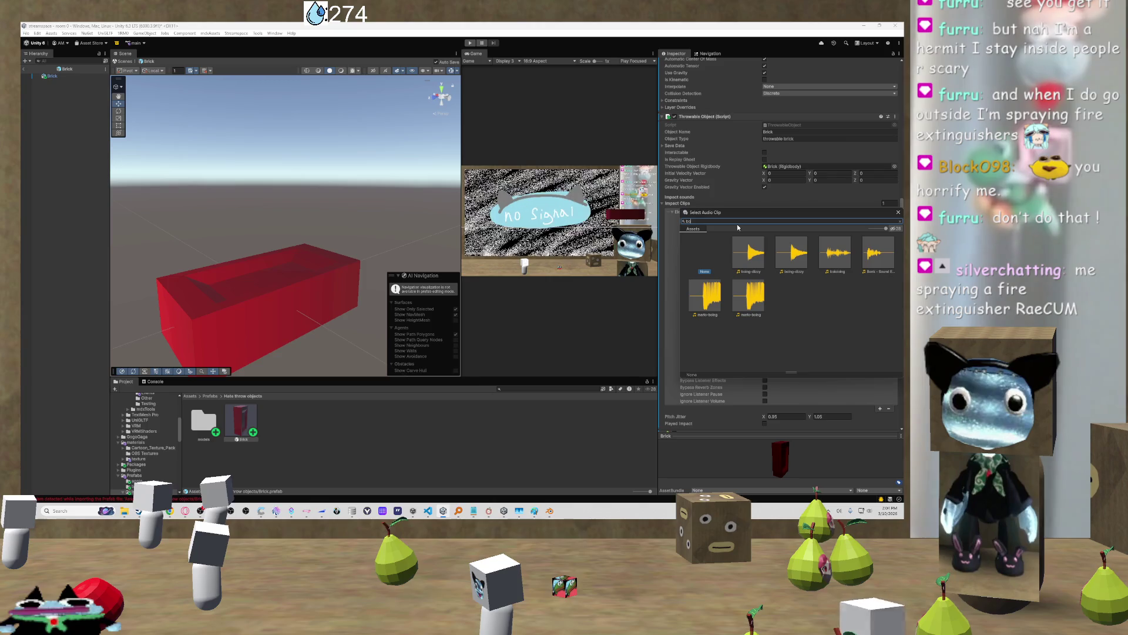
double_click(877, 251)
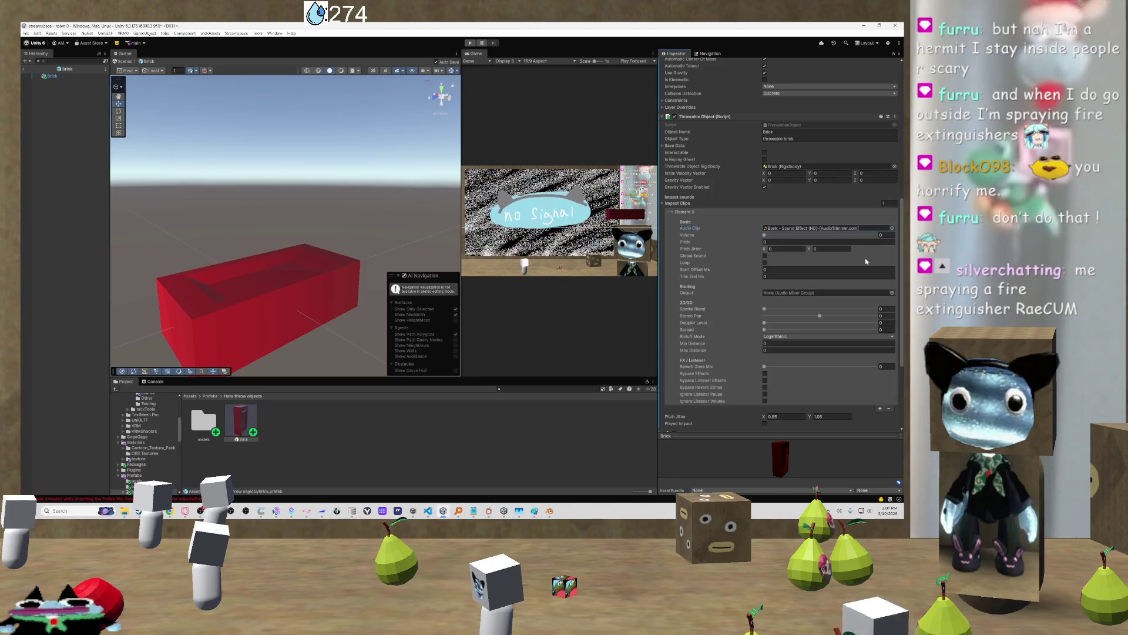
Set the impact sound's volume to 0.05 and Start Offset Ms to 600
click(888, 235)
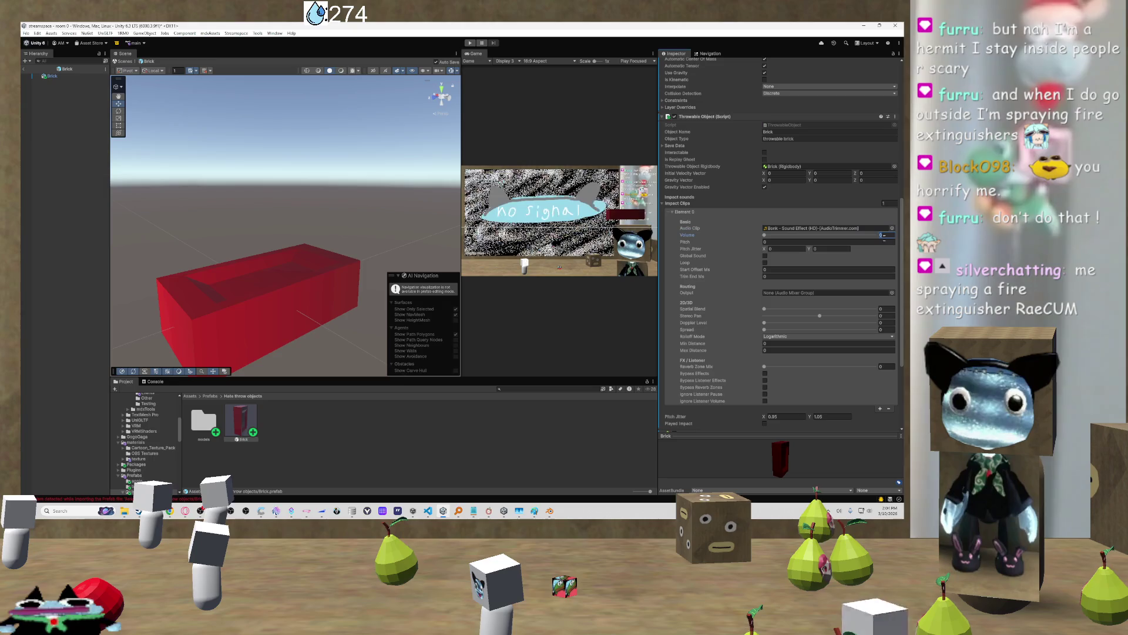
click(805, 269)
text(600)
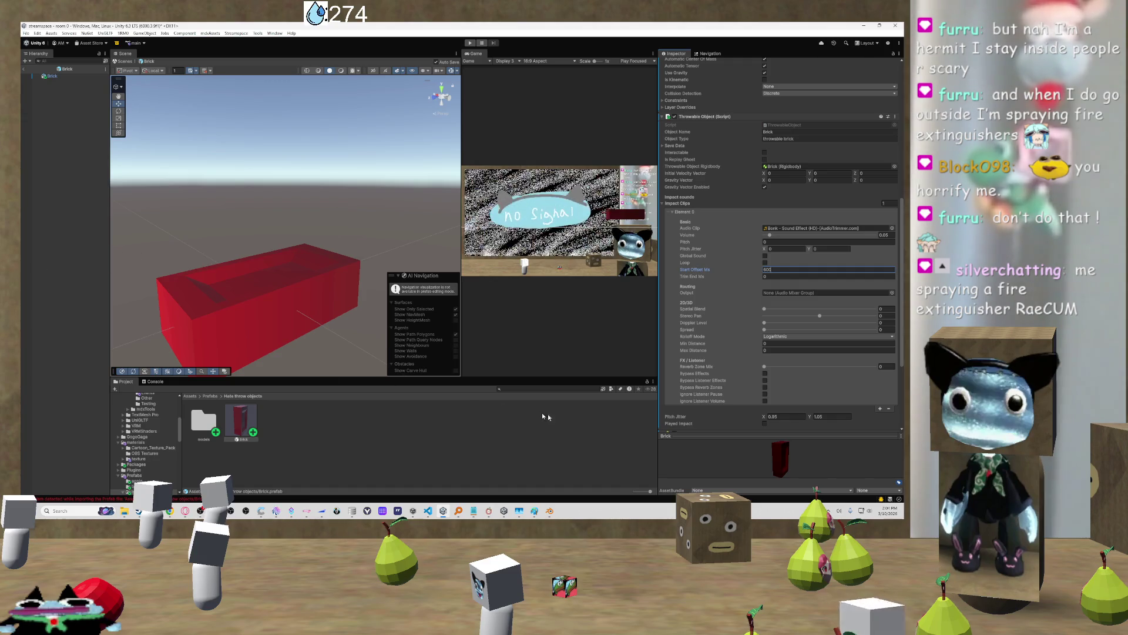
click(631, 422)
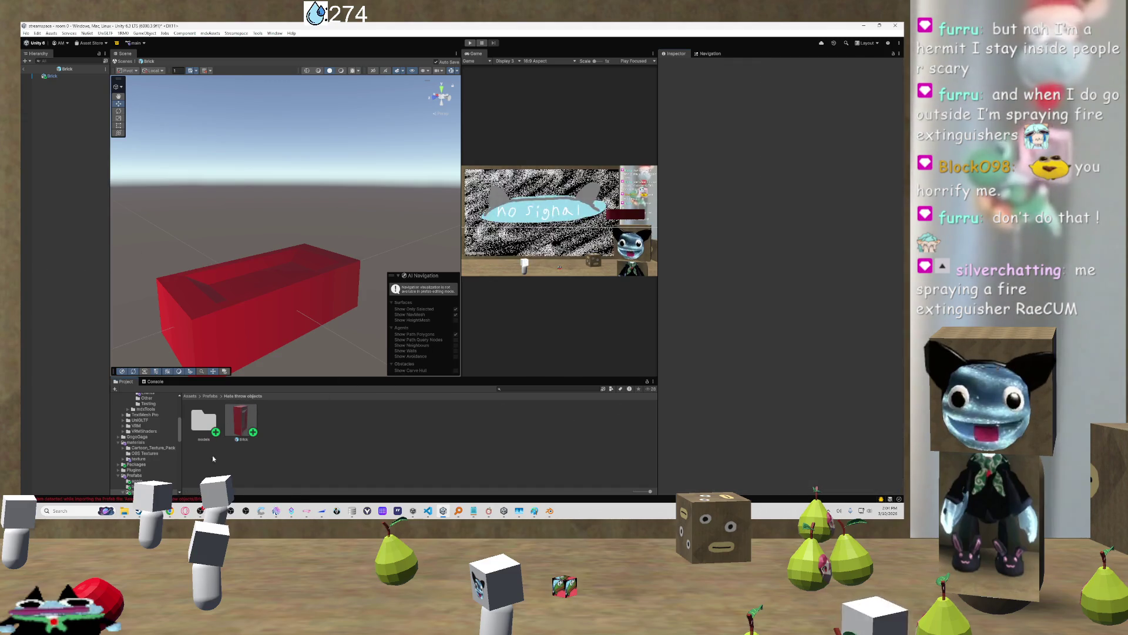
Read the prefab import error in the Console and return from prefab mode to the room scene
click(175, 500)
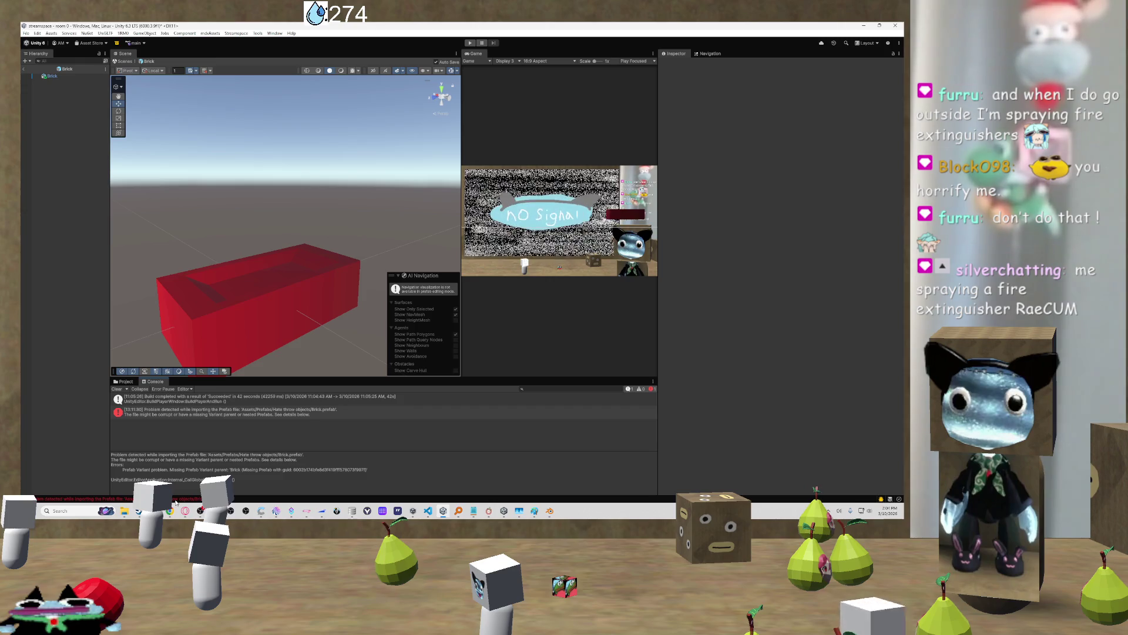
click(190, 417)
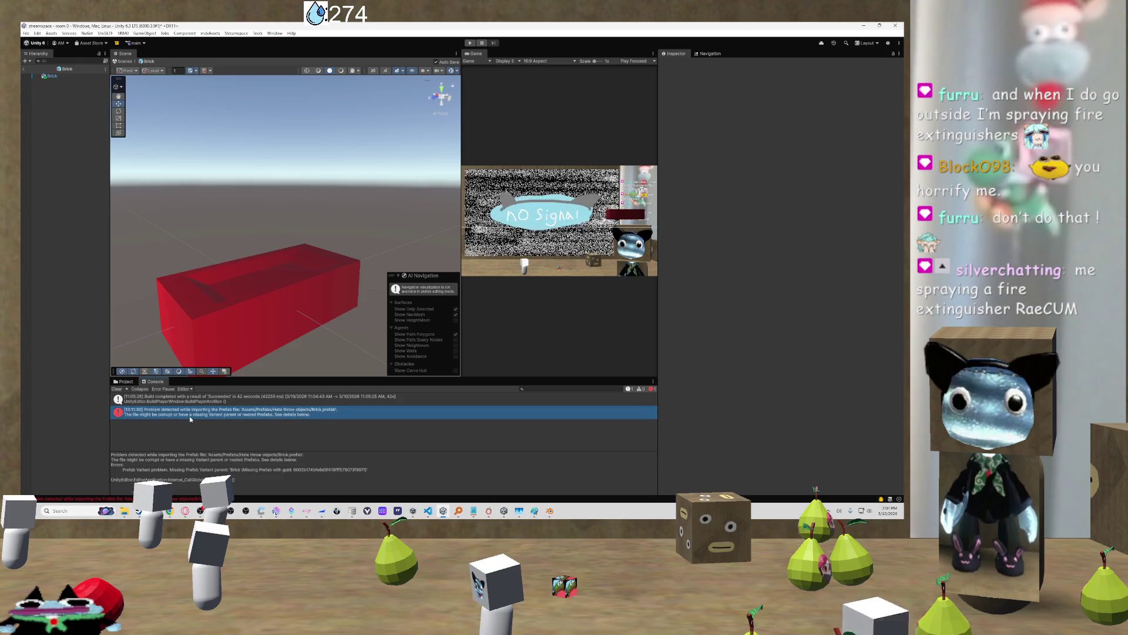
click(23, 70)
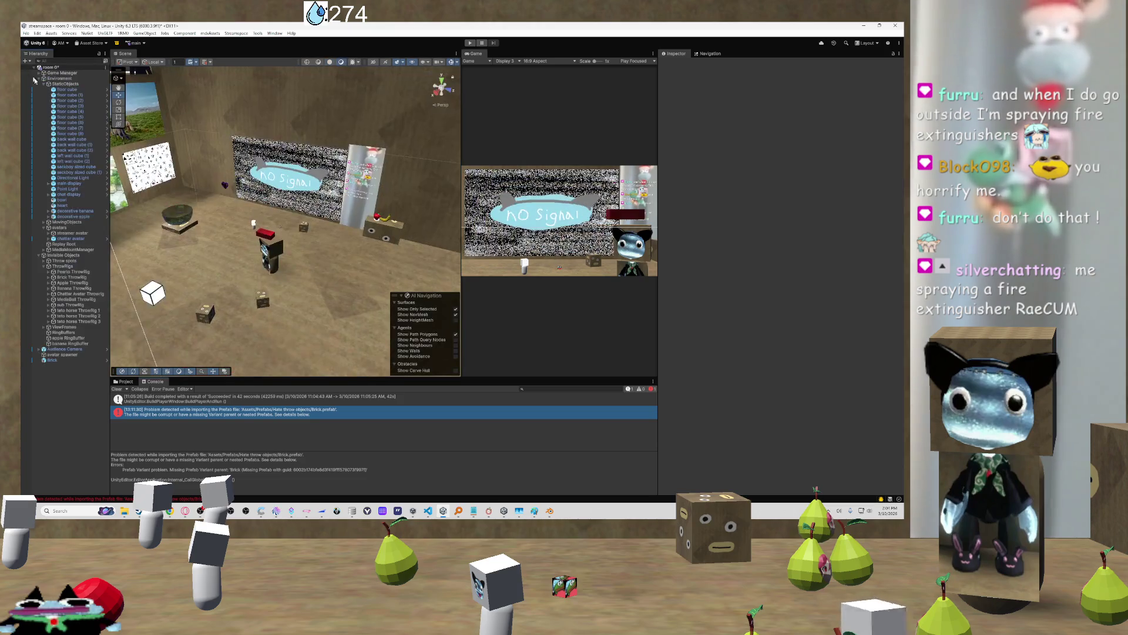
click(65, 360)
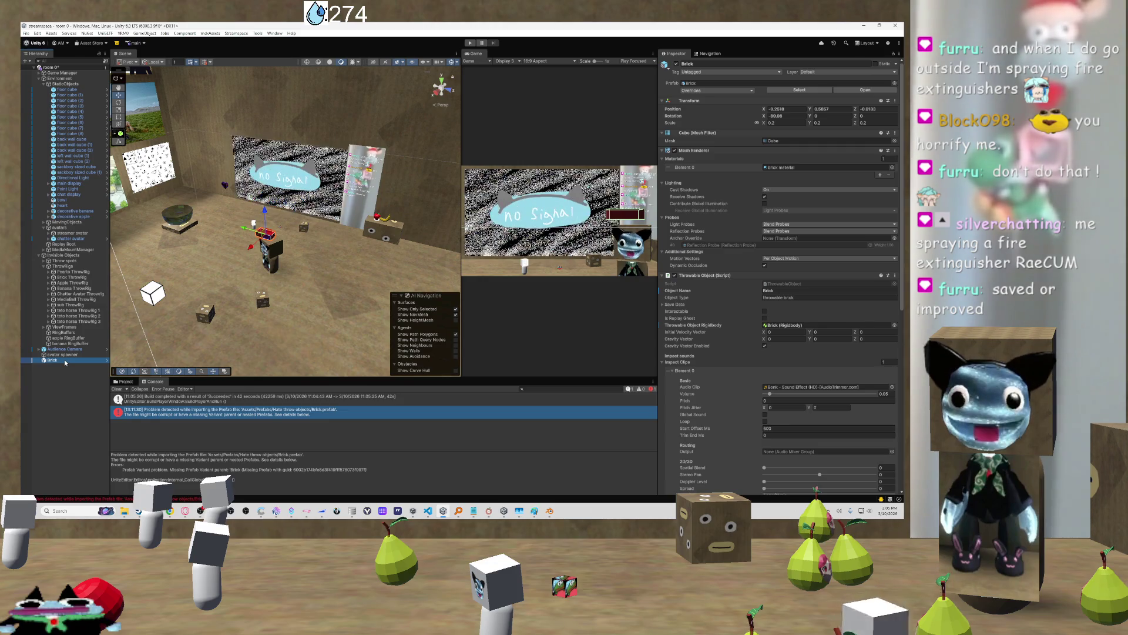
click(209, 415)
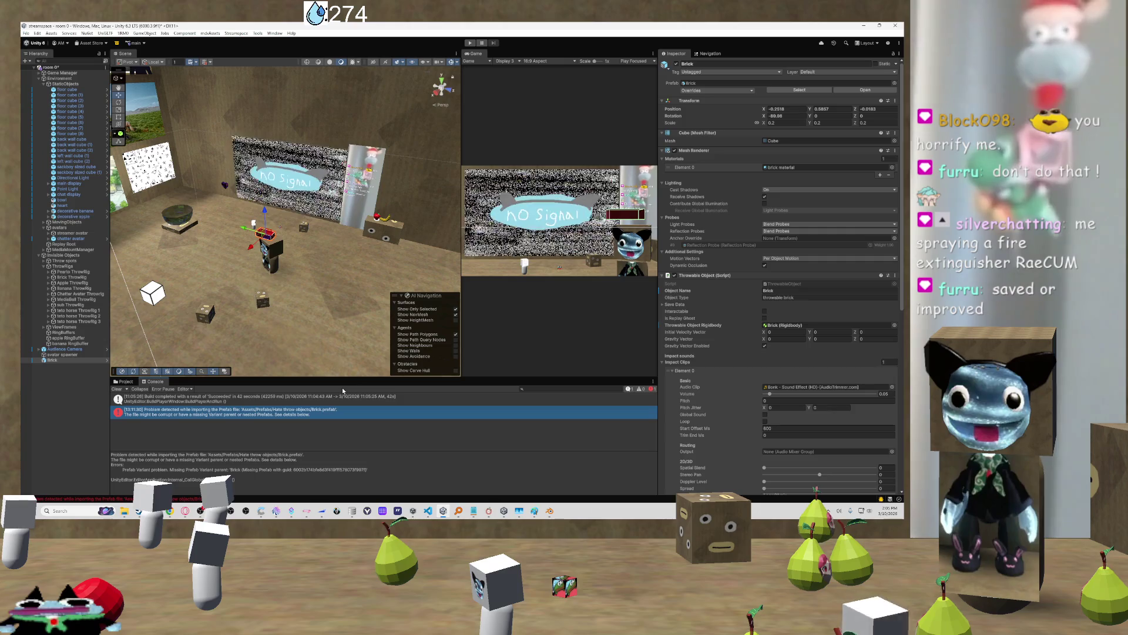
click(253, 470)
key(ctrl+a)
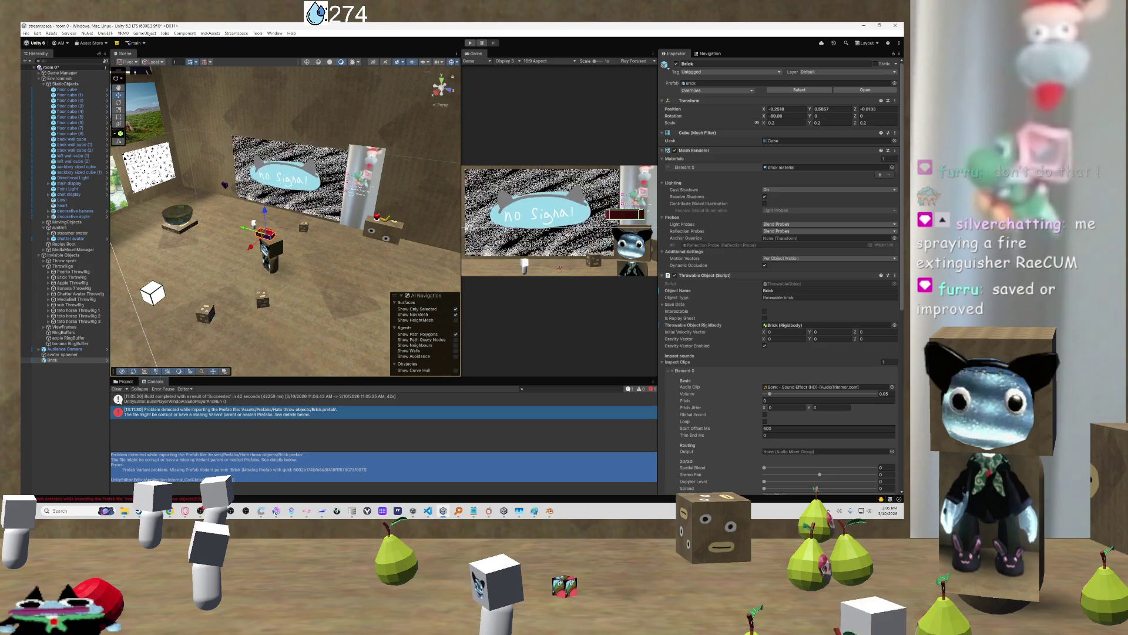
Delete the Brick object from the room scene's Hierarchy
click(72, 359)
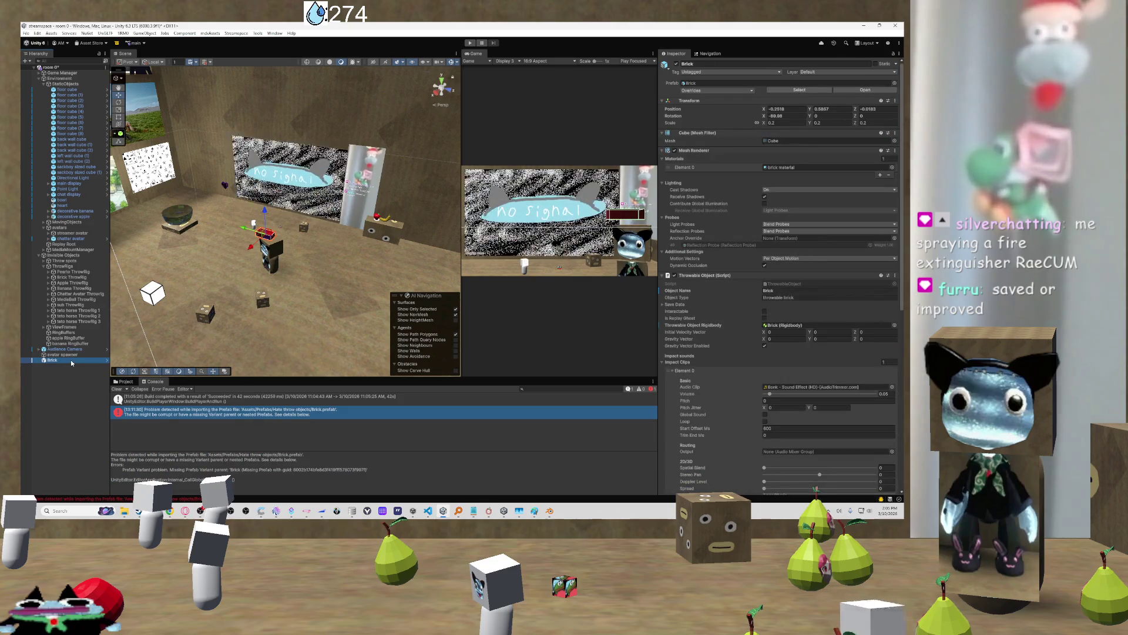
key(Delete)
click(124, 381)
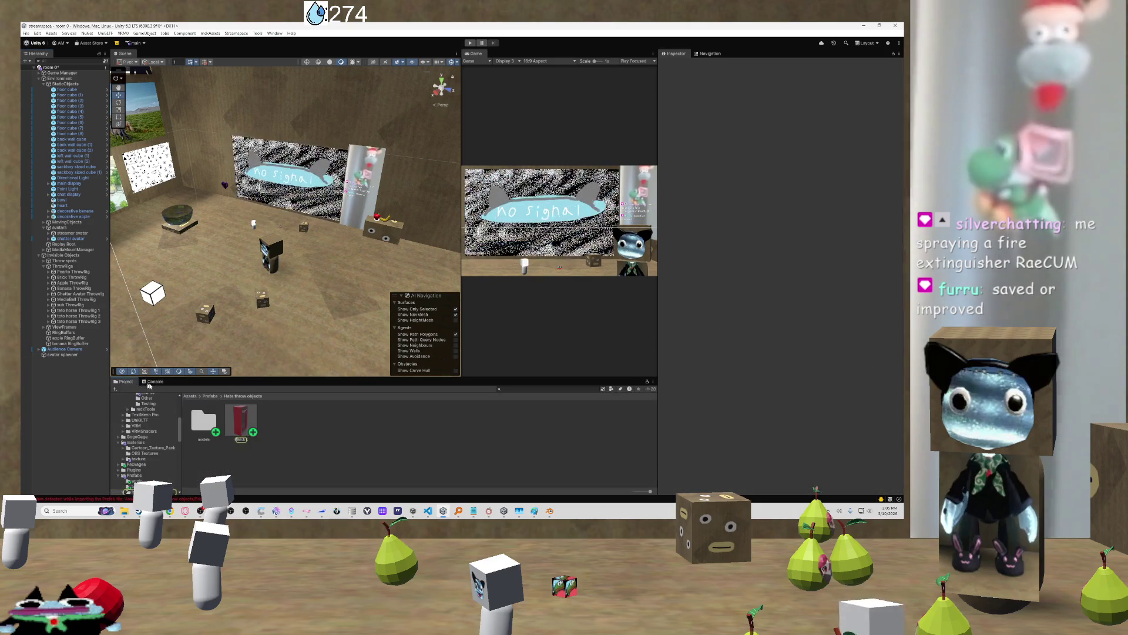
Clear the Console messages and reopen the Brick prefab for editing
click(229, 419)
click(156, 381)
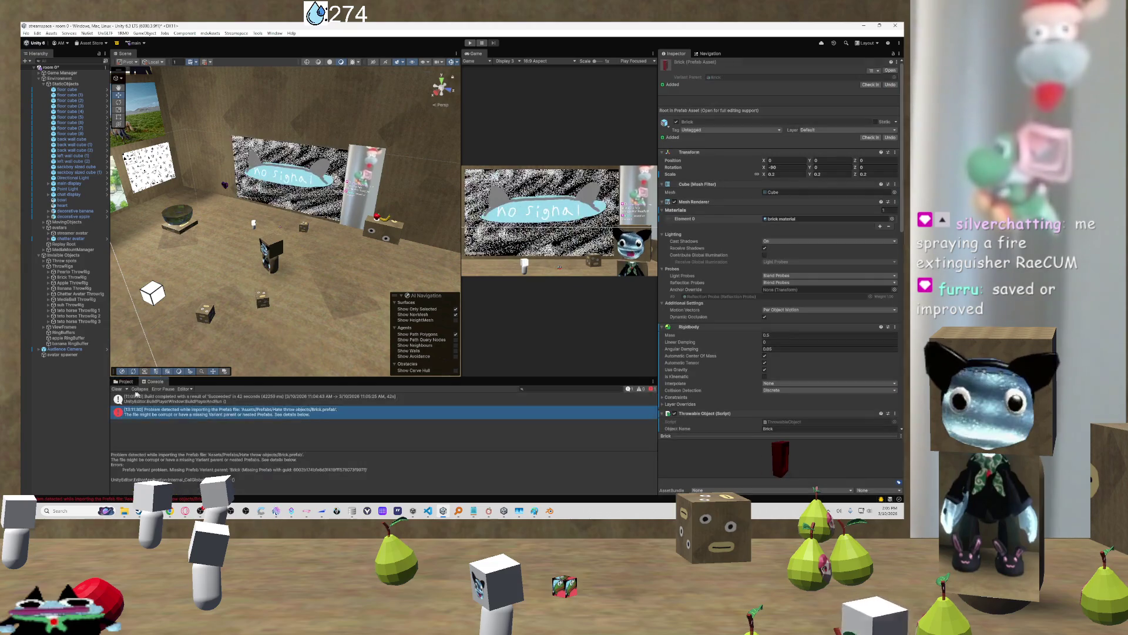
click(122, 390)
click(124, 381)
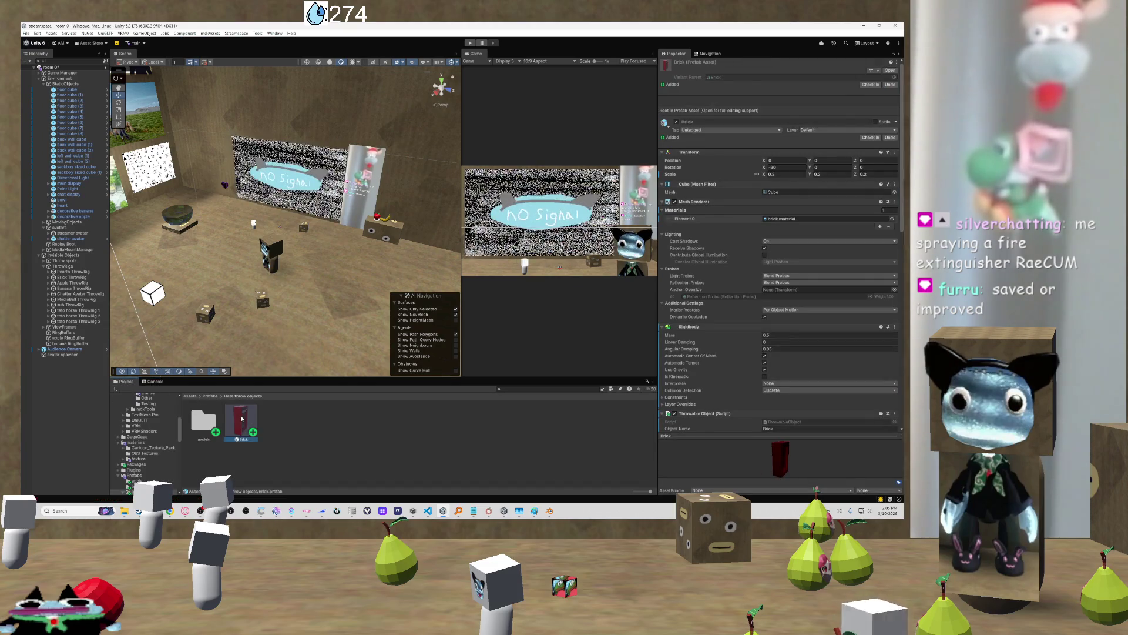
double_click(241, 418)
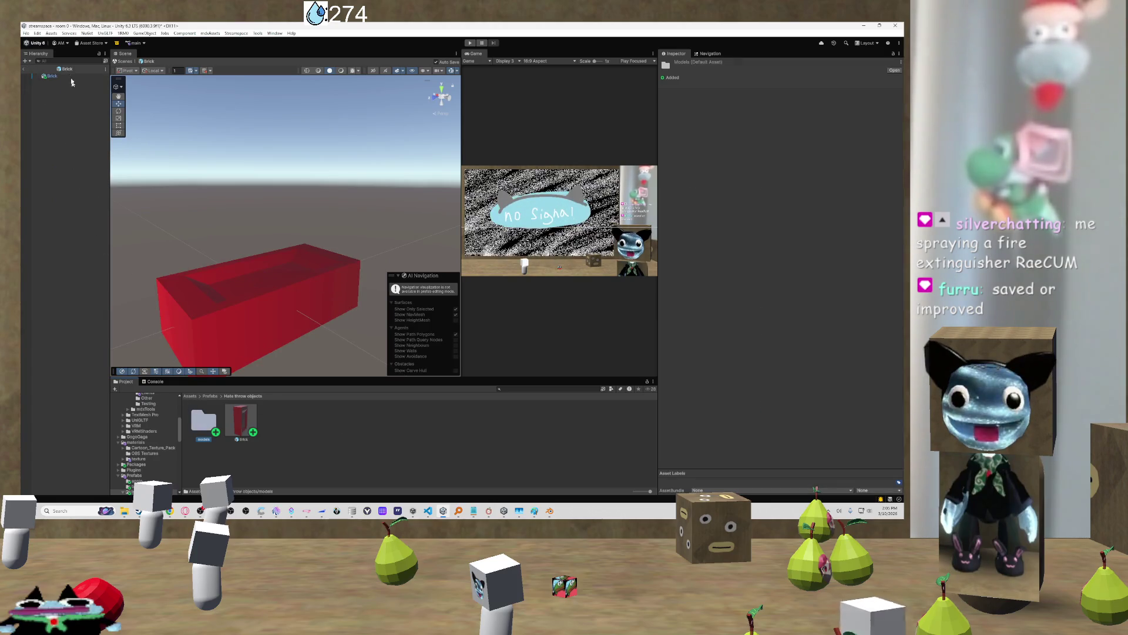
Exit the Brick prefab back to the streamer room scene
click(27, 62)
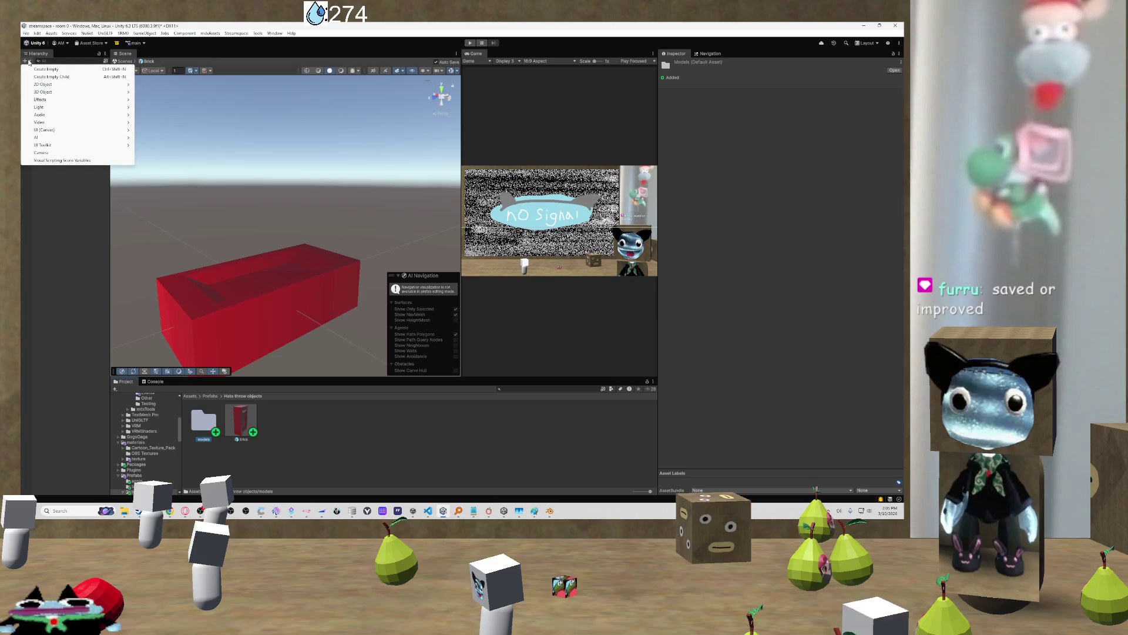
click(27, 61)
click(26, 61)
click(27, 61)
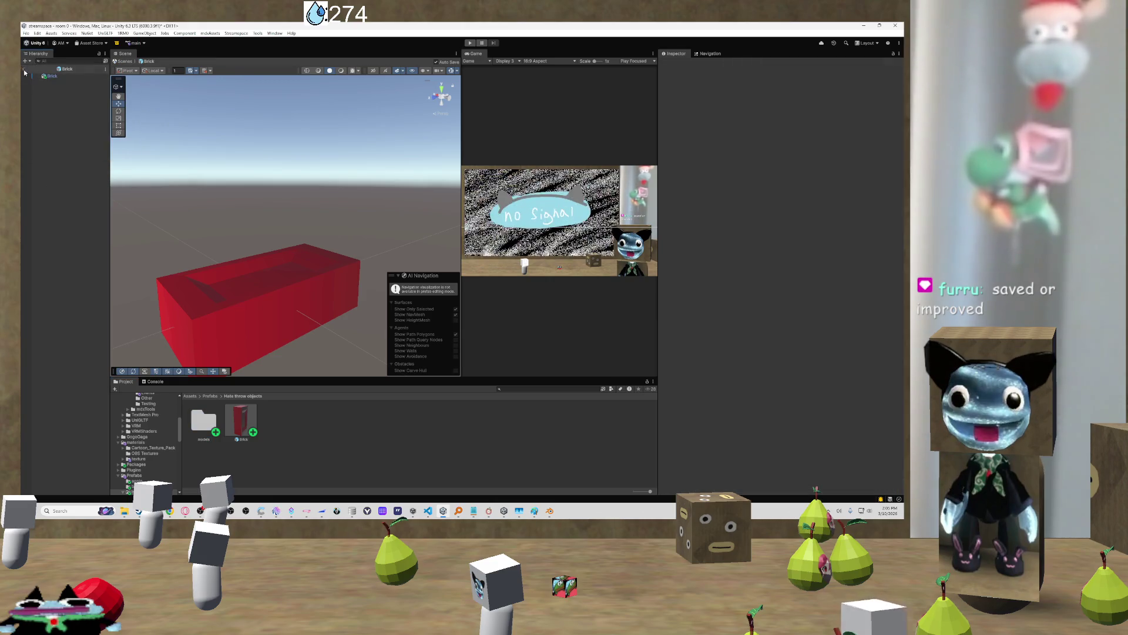
click(24, 71)
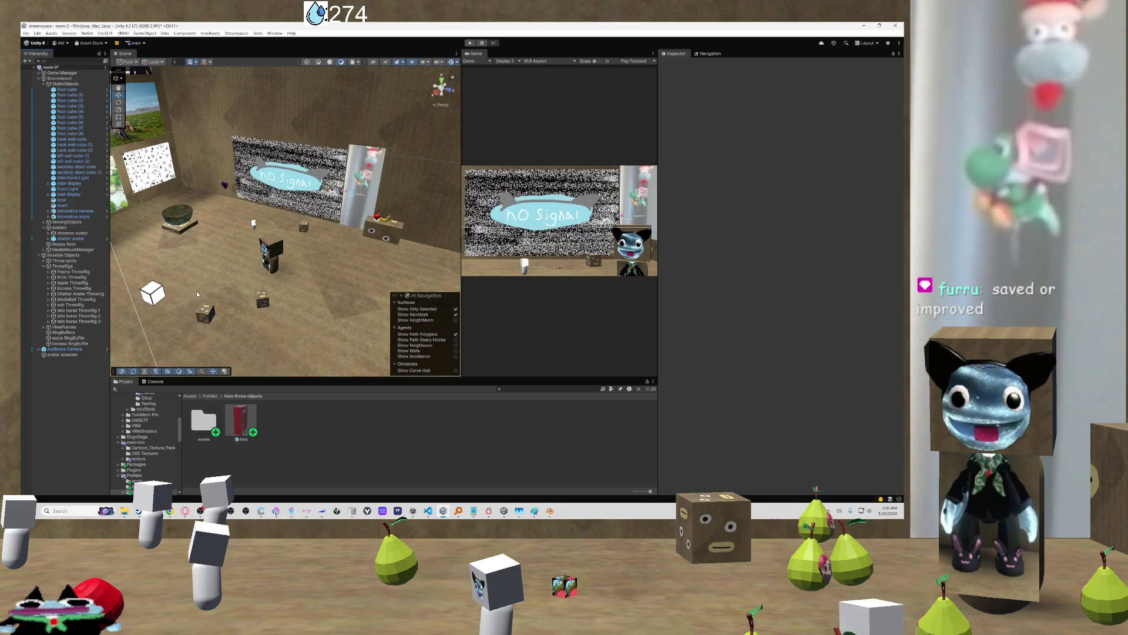
drag(197, 291, 254, 294)
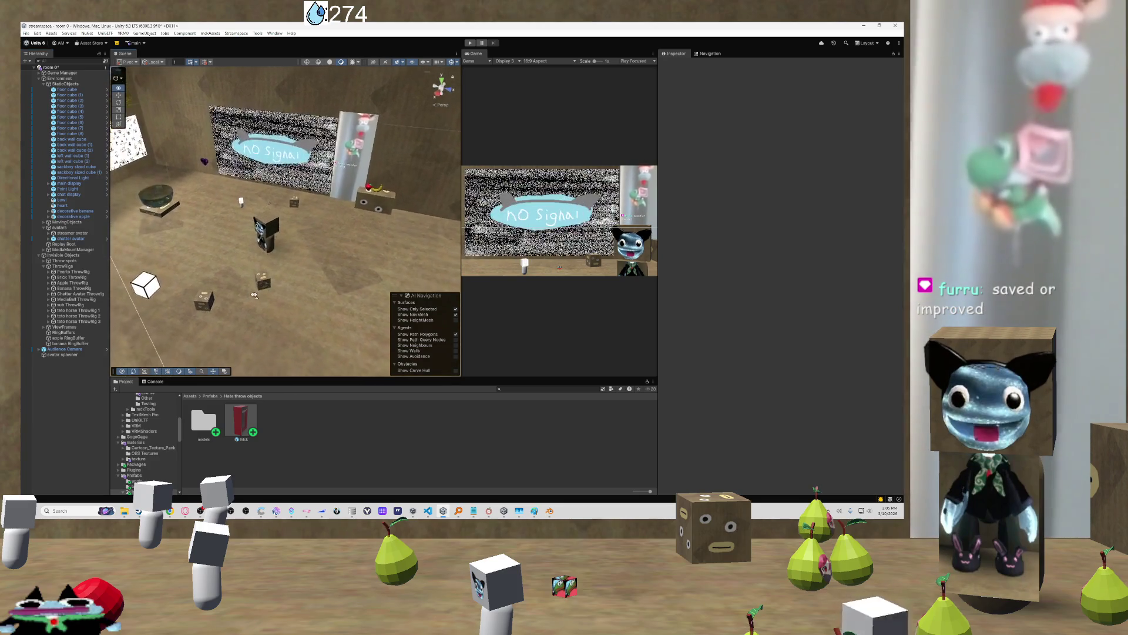
drag(241, 421, 268, 220)
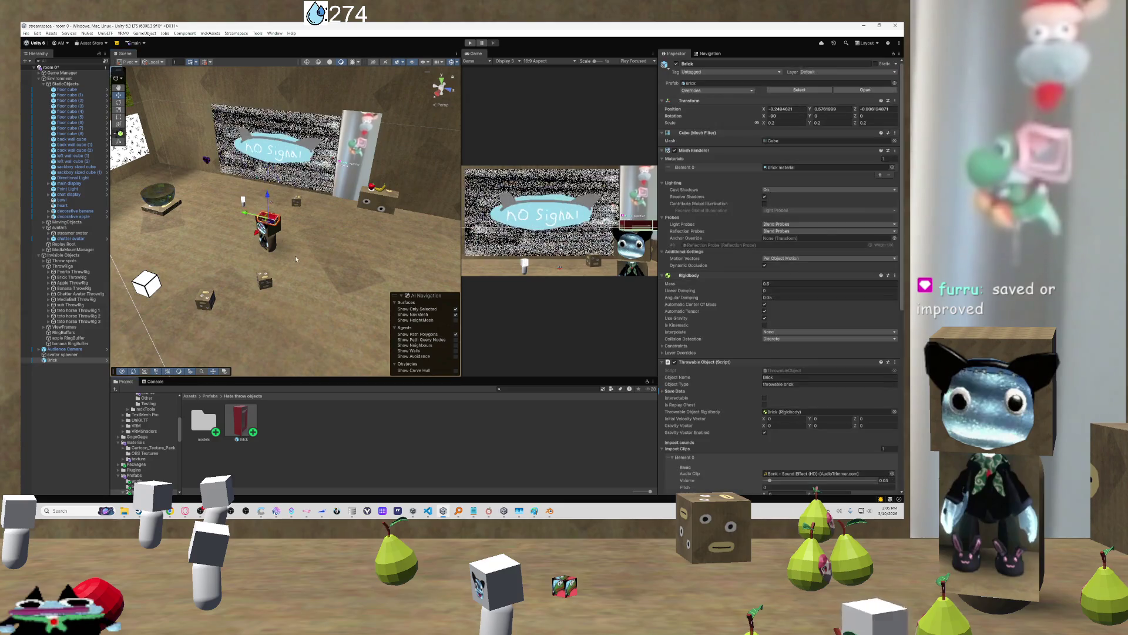
scroll(295, 256, up, 5)
drag(336, 237, 339, 202)
click(393, 228)
drag(390, 230, 170, 216)
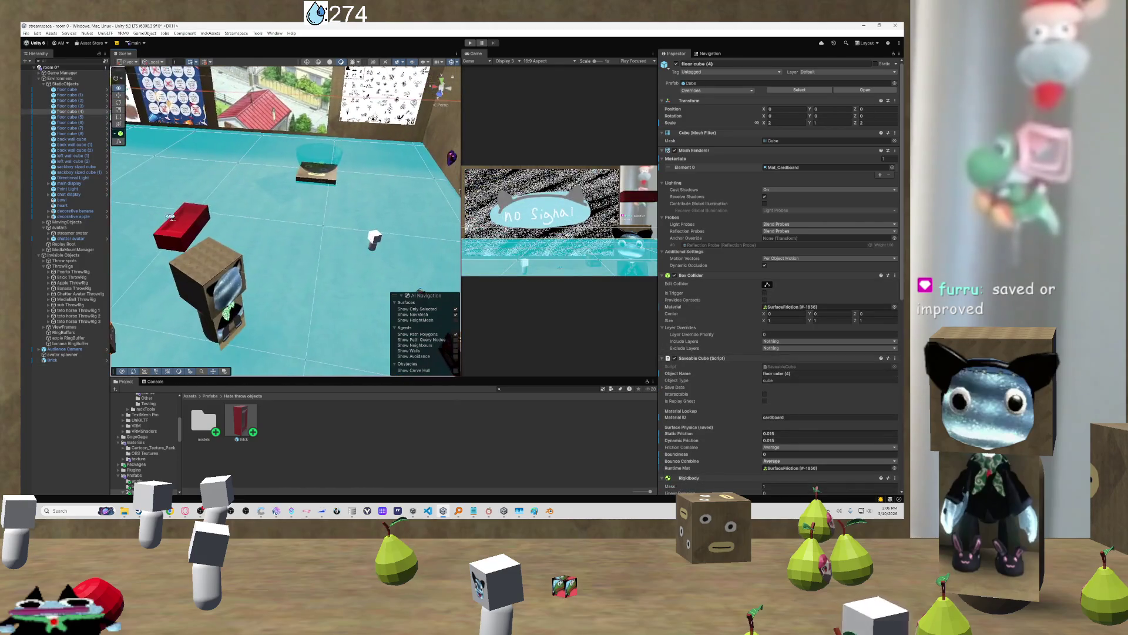
scroll(764, 334, down, 8)
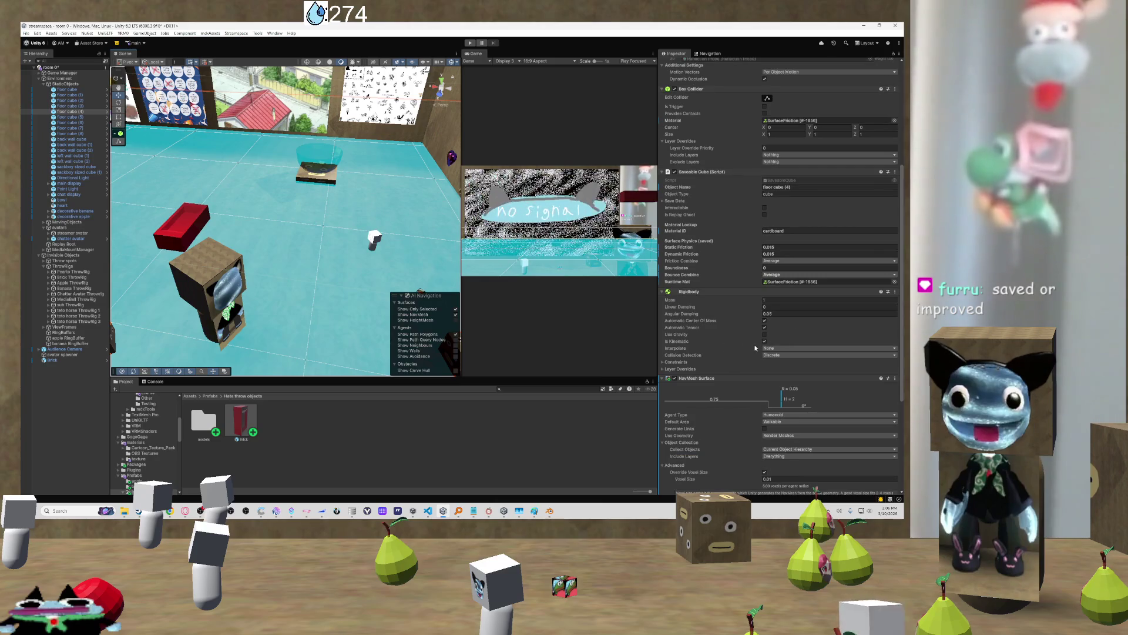
scroll(731, 295, down, 2)
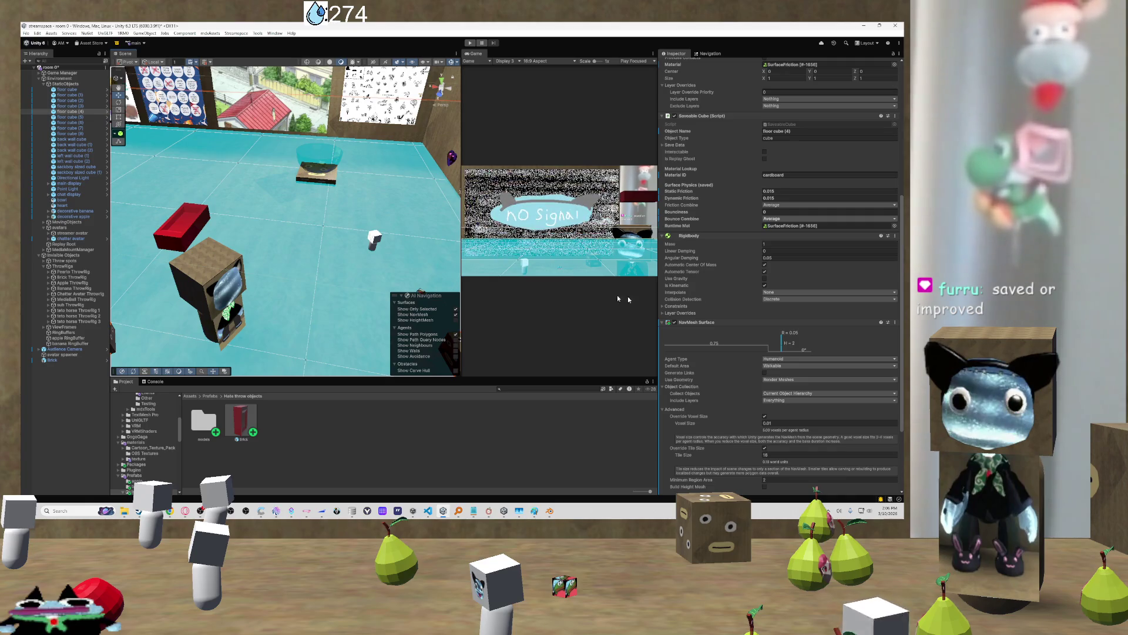
scroll(207, 224, down, 2)
click(207, 224)
key(Delete)
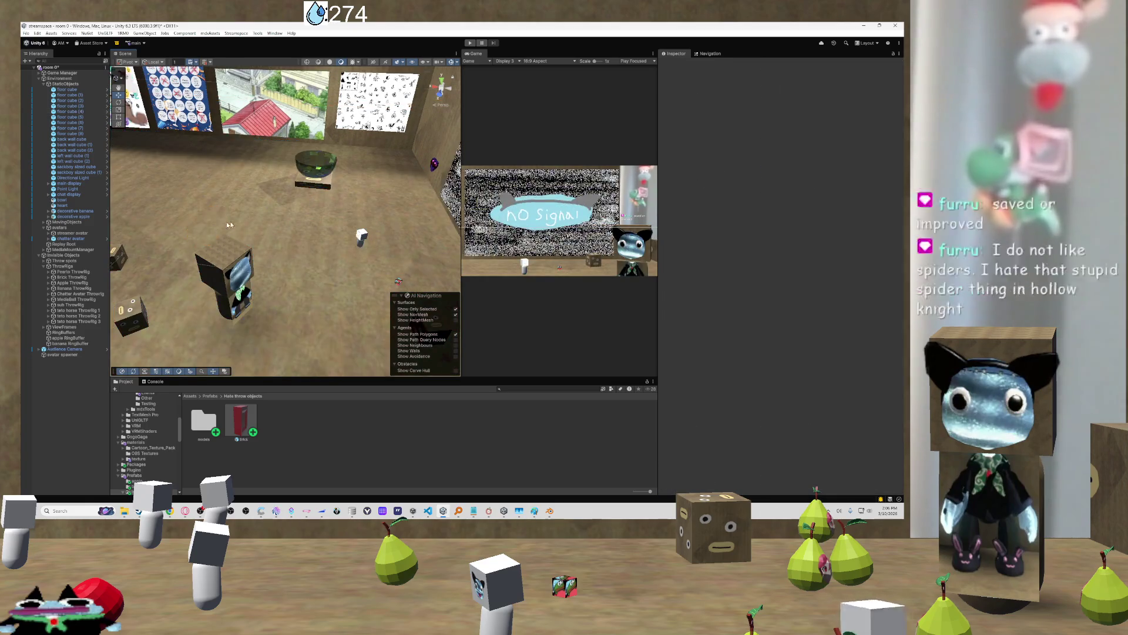
Orbit around the room, select the ThrowRigs group, and frame the fruit spawn point
drag(447, 203, 450, 208)
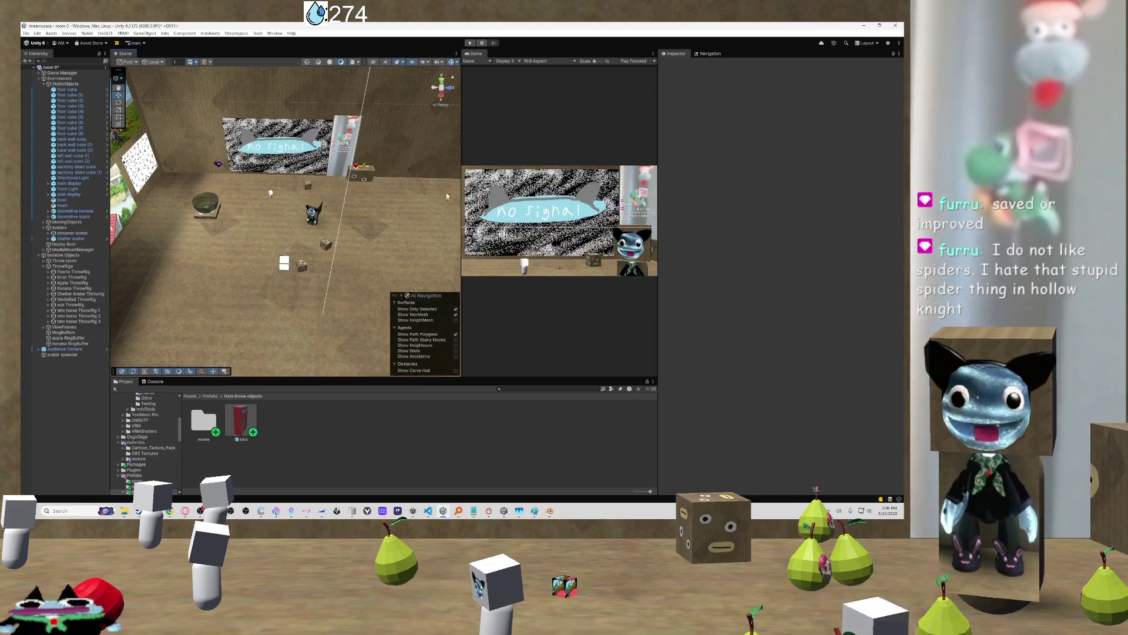
mouse_move(419, 159)
mouse_down()
mouse_move(459, 169)
mouse_move(427, 162)
mouse_up()
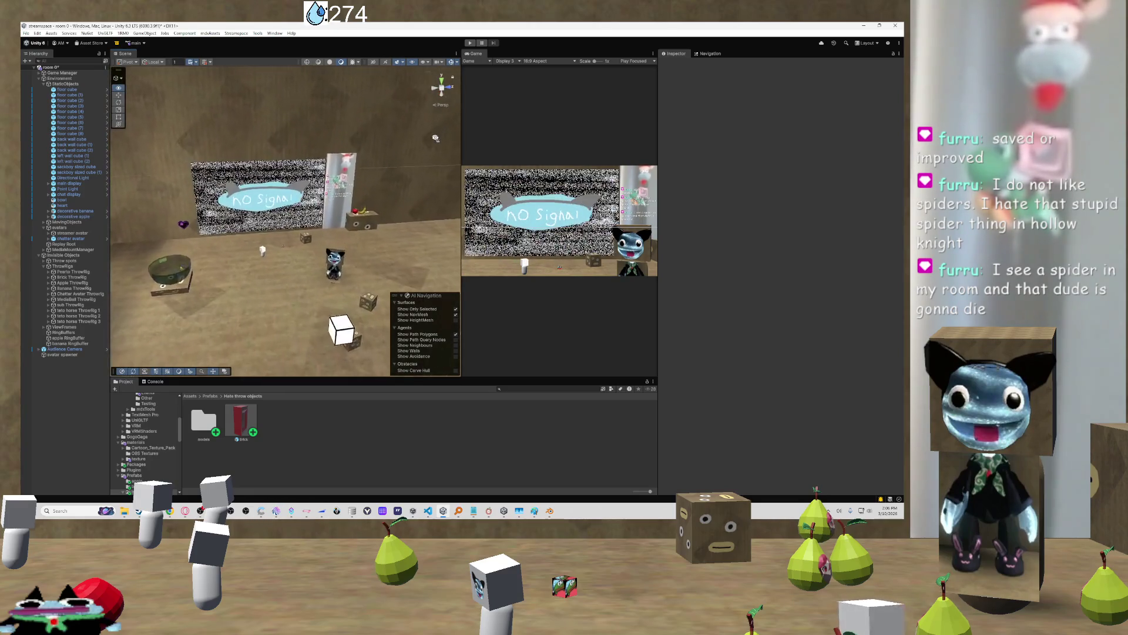
drag(436, 138, 432, 148)
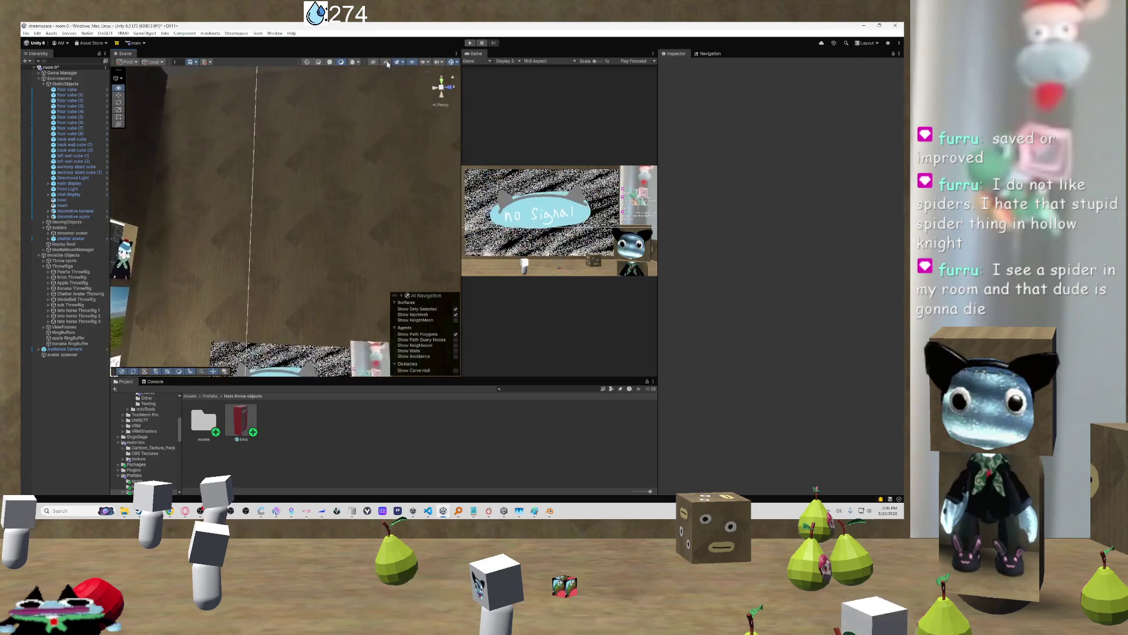
drag(333, 167, 367, 140)
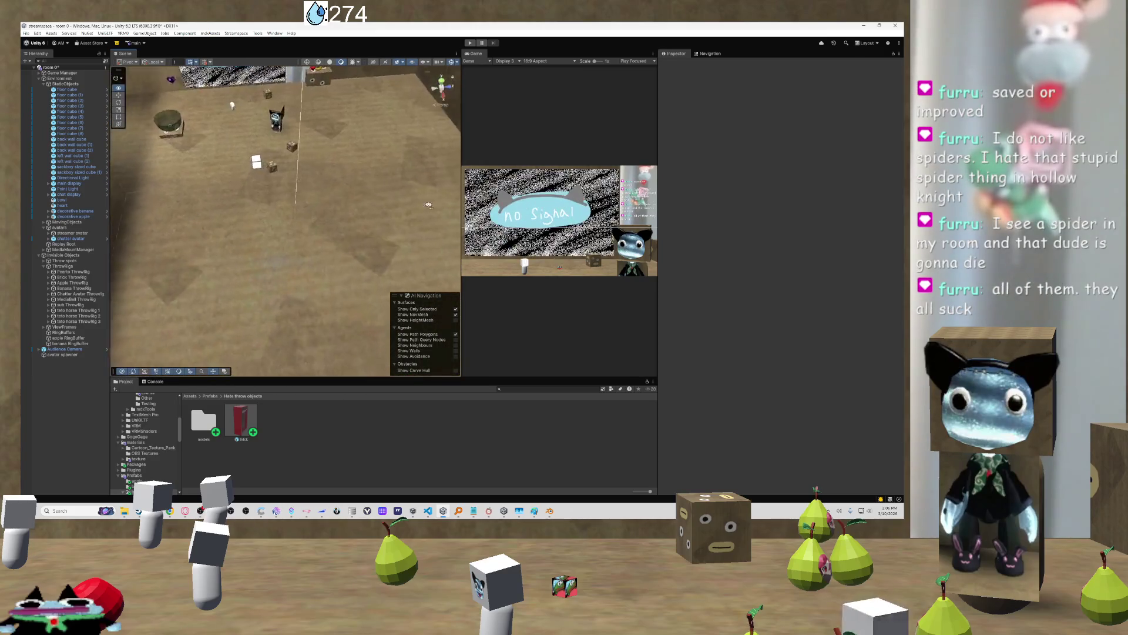
drag(408, 153, 438, 156)
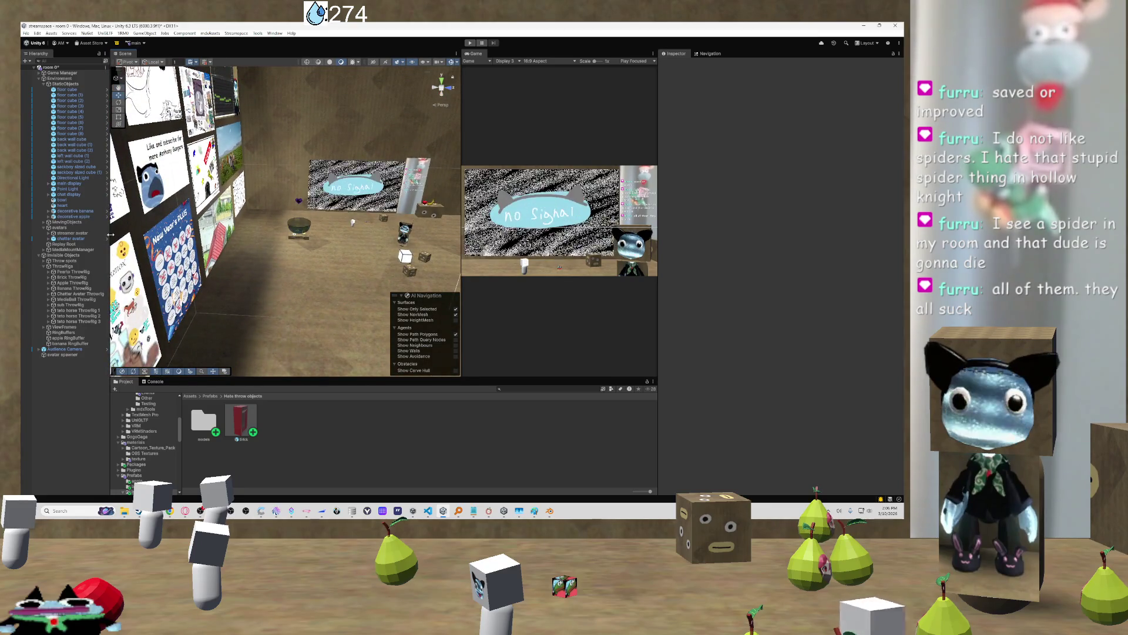
click(64, 266)
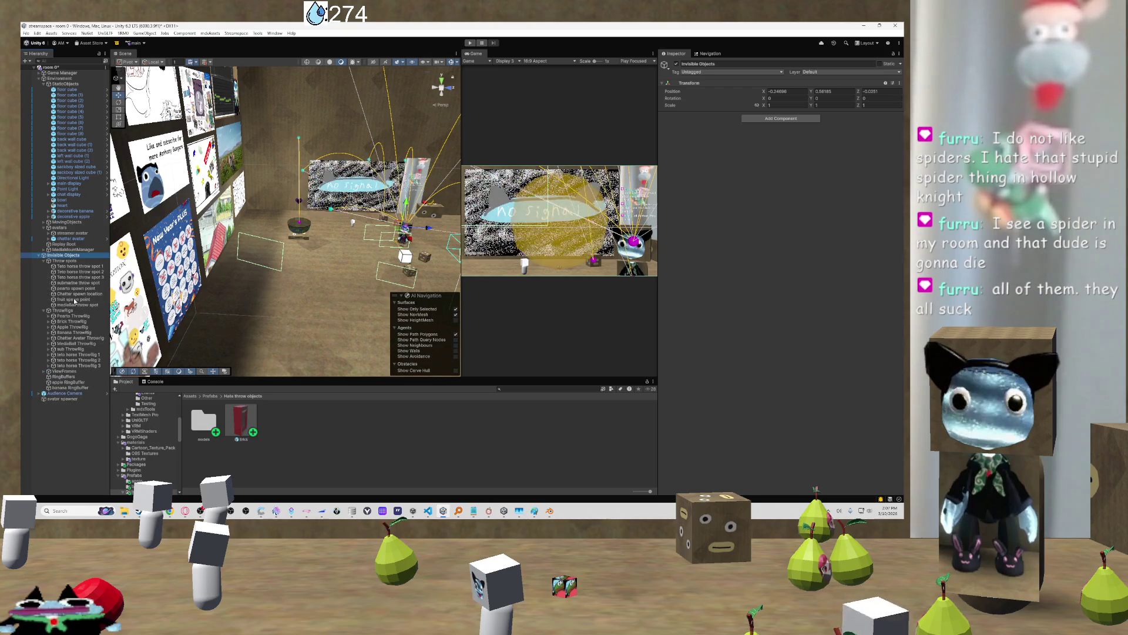
double_click(75, 299)
Duplicate the fruit spawn point with Ctrl+D and rename the copy 'brick spawn point'
scroll(268, 287, down, 10)
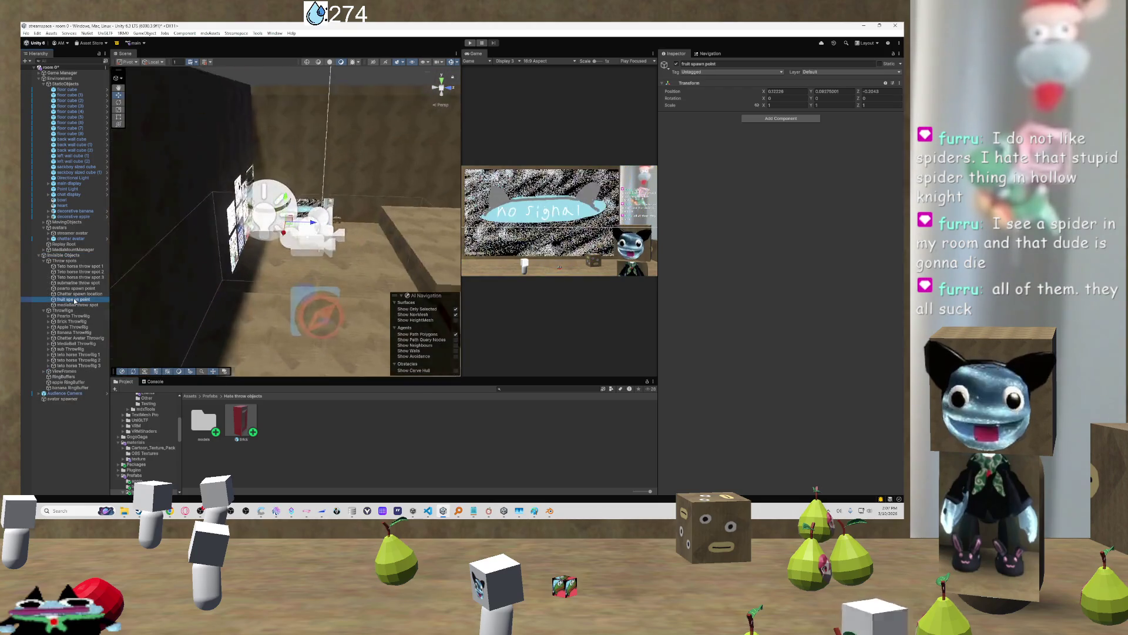
mouse_move(267, 284)
mouse_down()
mouse_move(402, 254)
mouse_move(162, 267)
mouse_up()
key(ctrl+d)
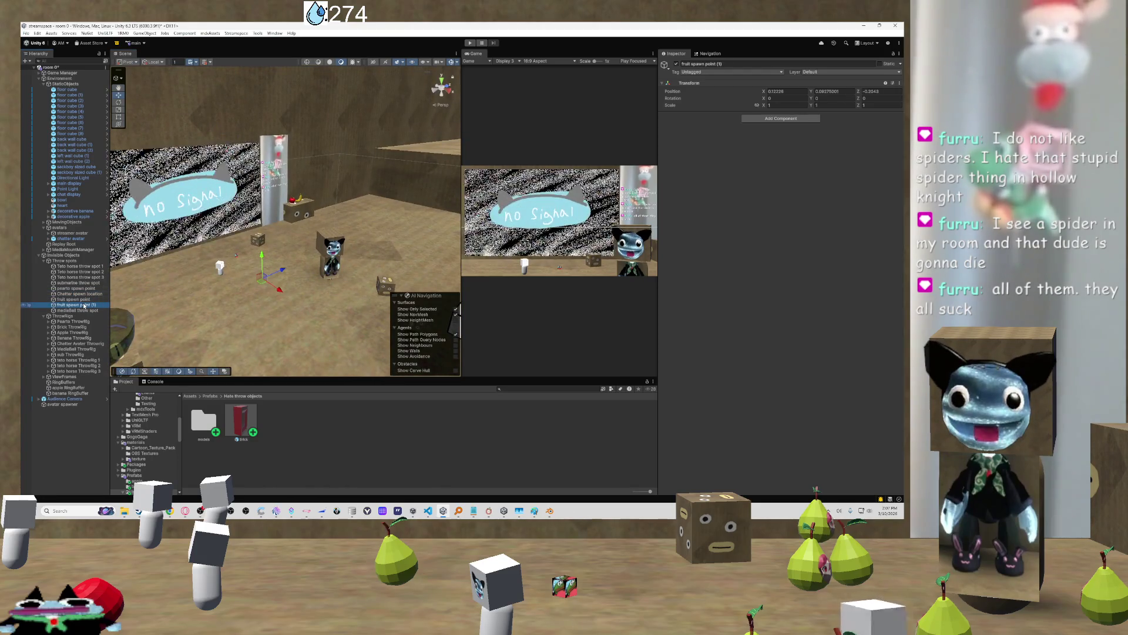
click(83, 305)
text(b)
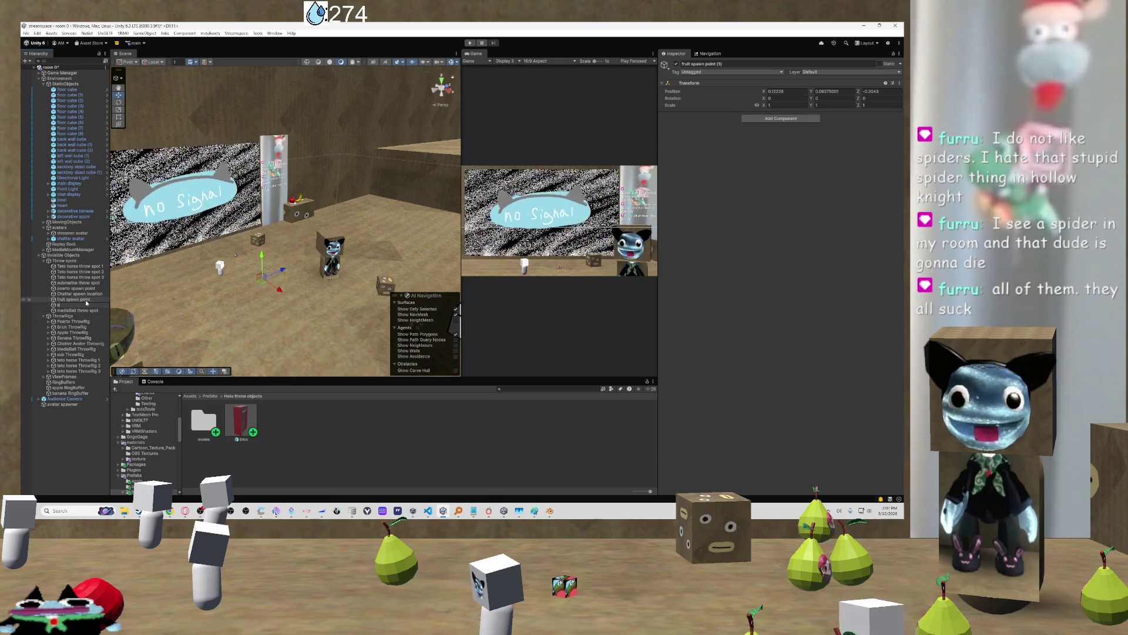
text(rick spawn point)
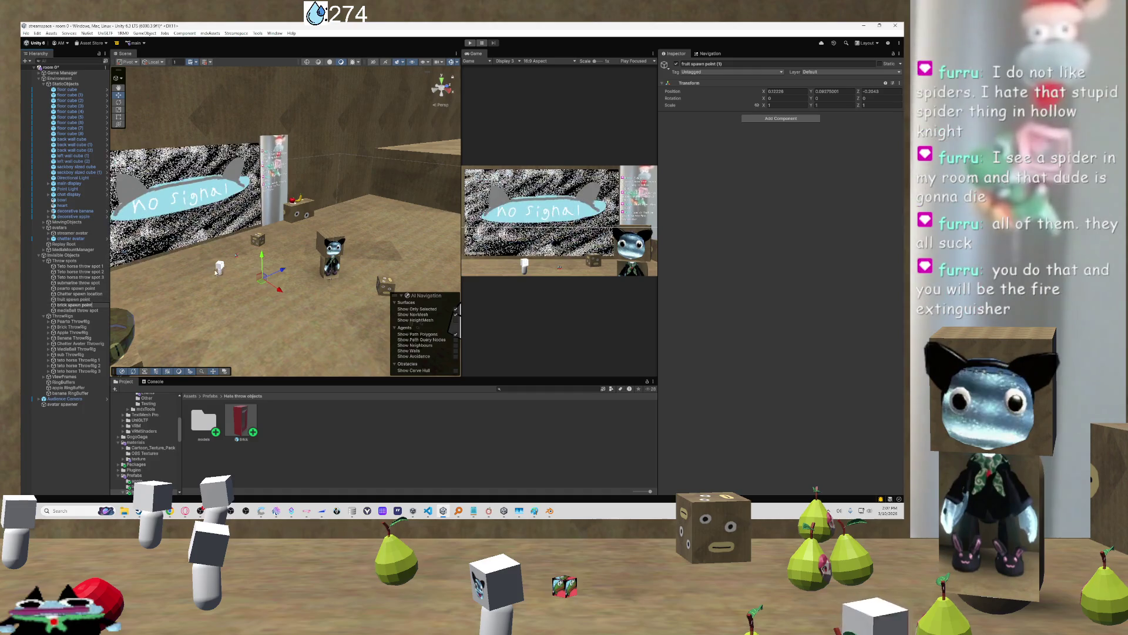
click(80, 310)
click(77, 304)
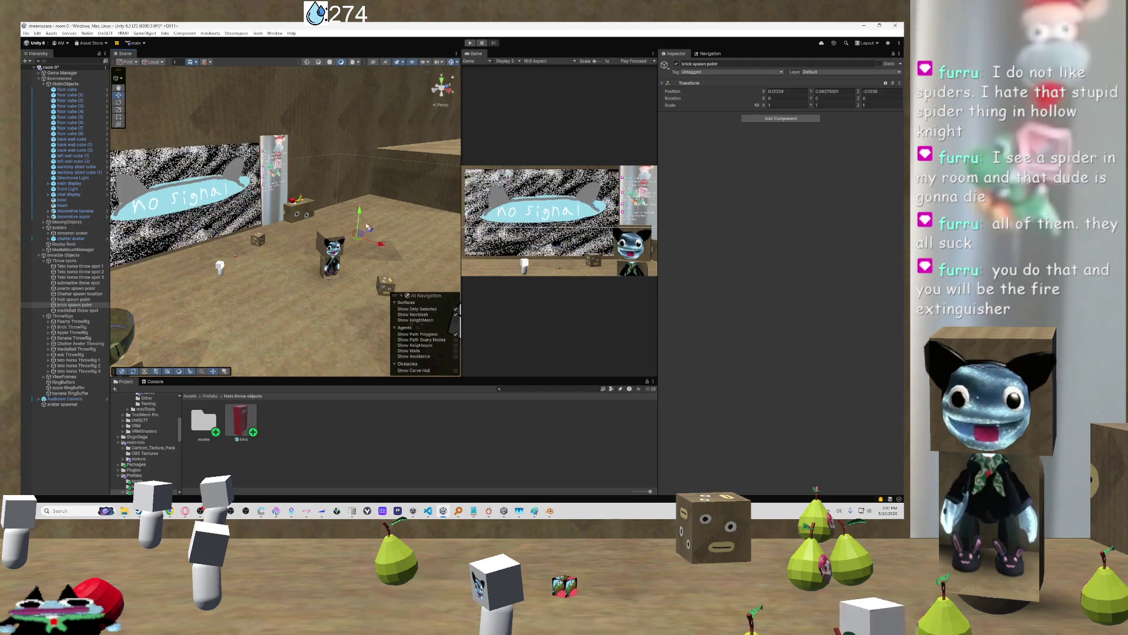
Drag the brick spawn point onto the floor beside the avatar and frame it
mouse_move(374, 299)
mouse_down()
mouse_move(390, 309)
mouse_move(301, 314)
mouse_move(404, 360)
mouse_up()
key(f)
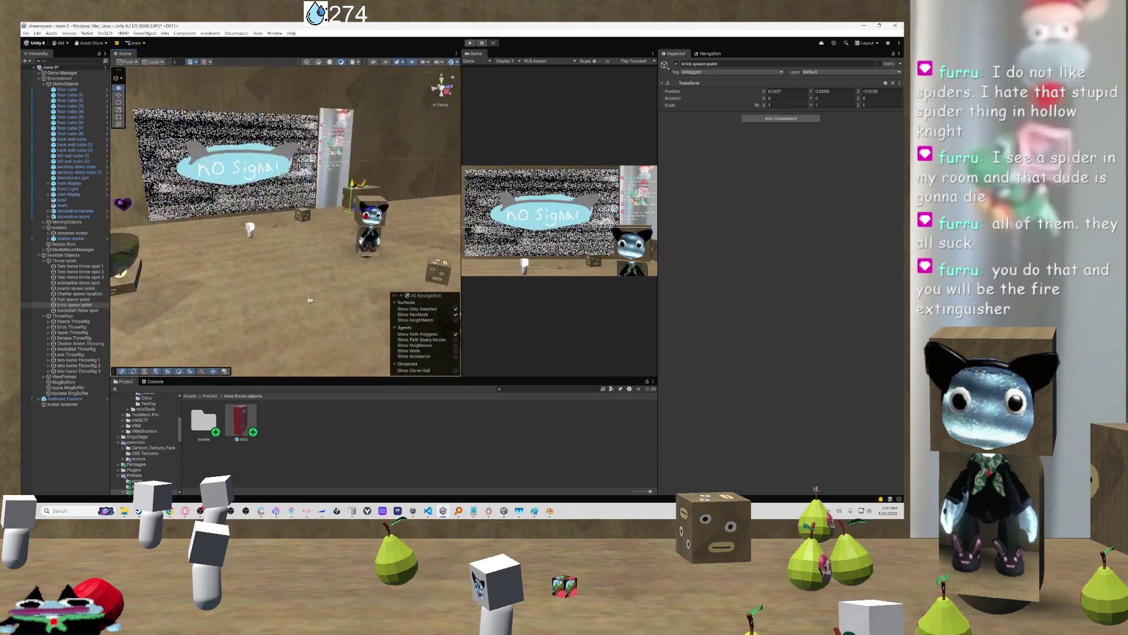
mouse_move(327, 281)
mouse_down()
mouse_move(285, 306)
mouse_move(319, 355)
mouse_move(258, 306)
mouse_up()
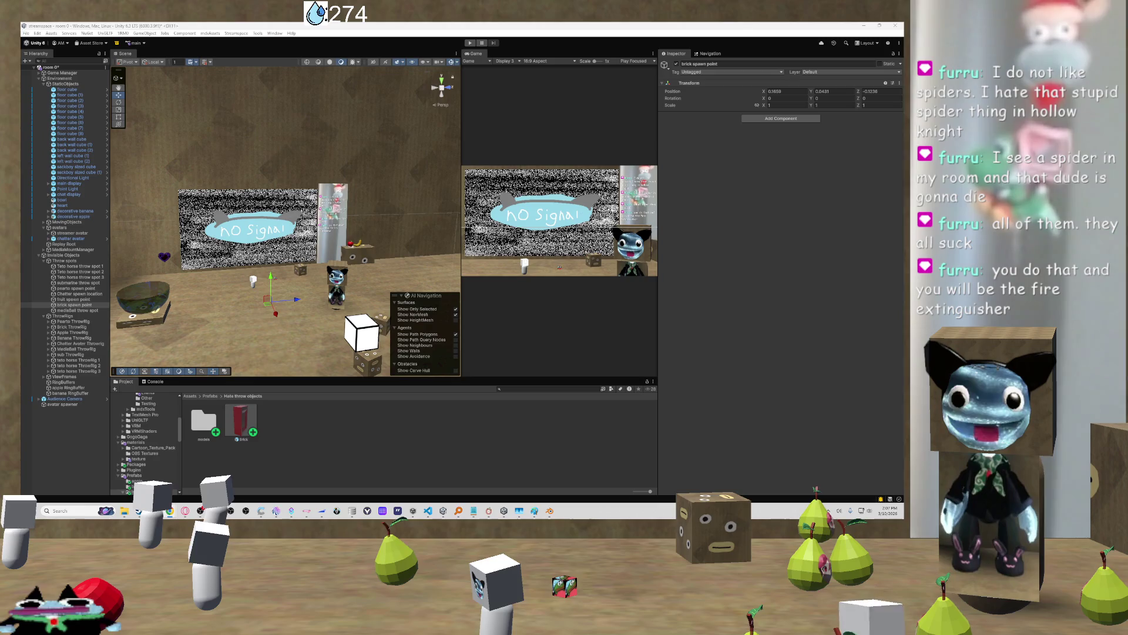
mouse_move(172, 236)
mouse_down()
mouse_move(301, 207)
mouse_move(270, 245)
mouse_move(345, 259)
mouse_move(406, 245)
mouse_move(297, 240)
mouse_up()
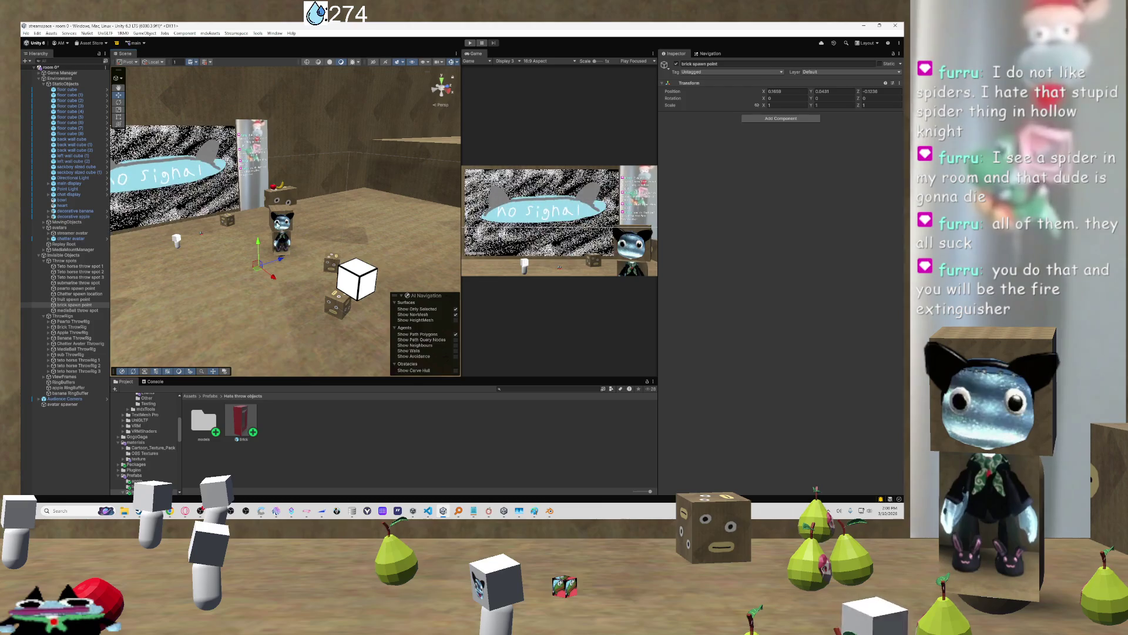
click(360, 266)
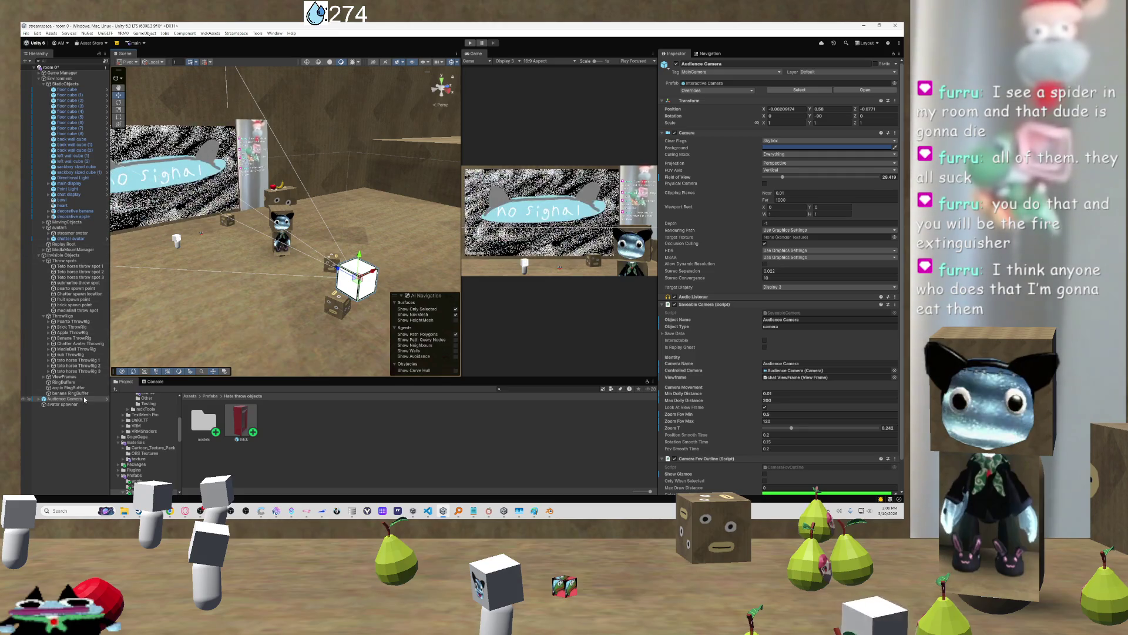
Frame the Audience Camera, then fly to an overhead view of the floor by the avatar
double_click(49, 399)
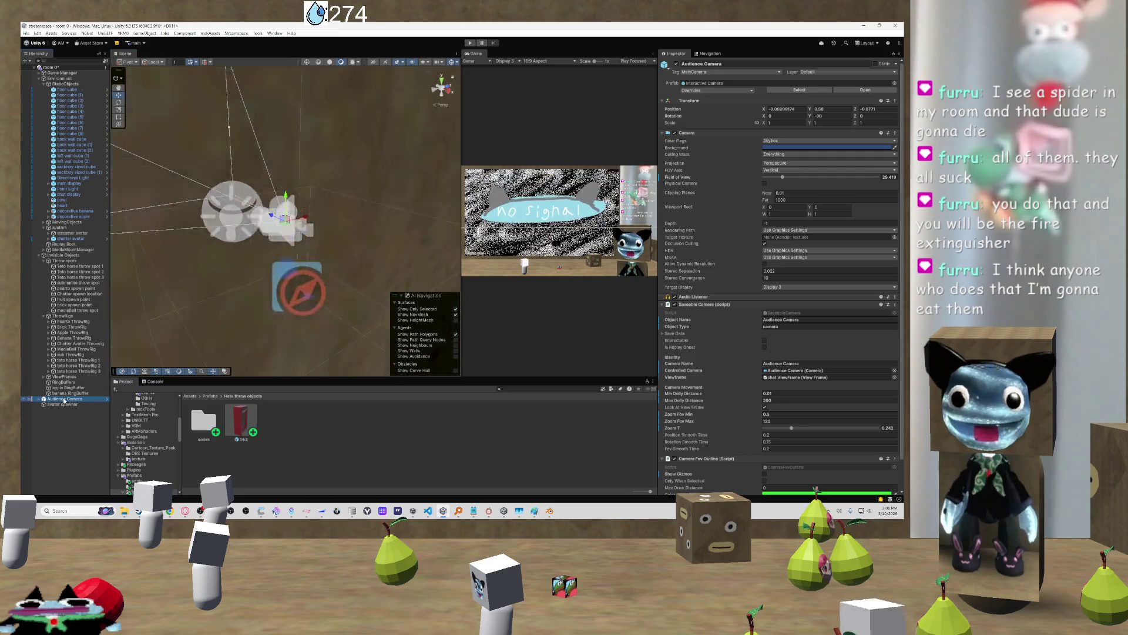
mouse_move(170, 346)
mouse_down()
mouse_move(59, 336)
mouse_move(699, 372)
mouse_up()
drag(283, 235, 265, 244)
mouse_move(151, 284)
mouse_down()
mouse_move(230, 327)
mouse_move(220, 313)
mouse_up()
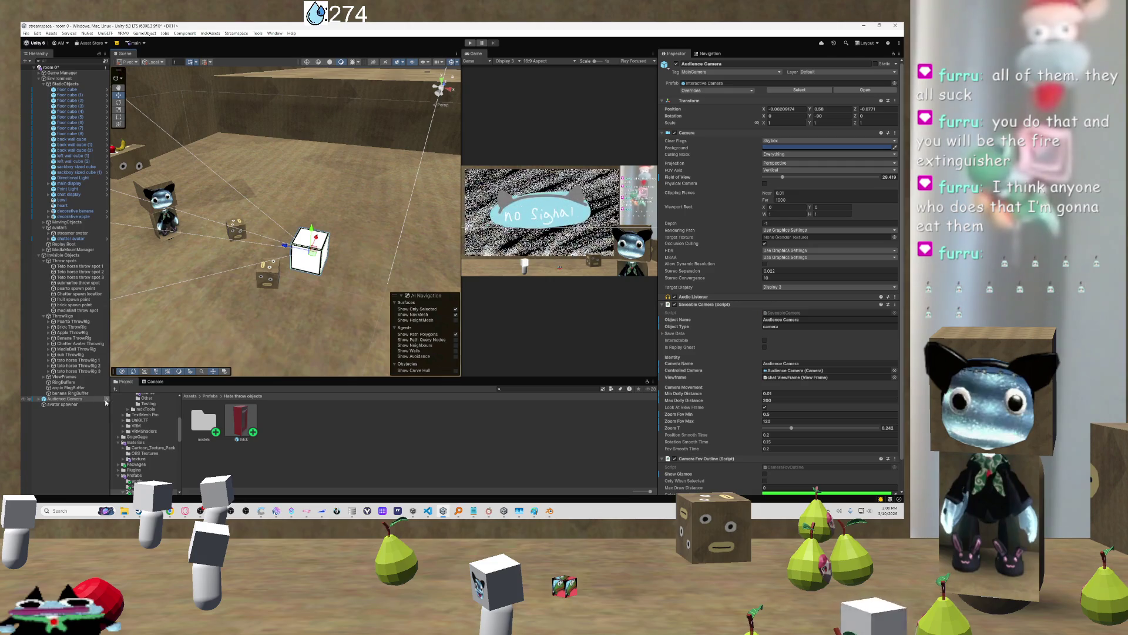
Peek into the Interactive Camera prefab, then add an empty child under Audience Camera
click(106, 399)
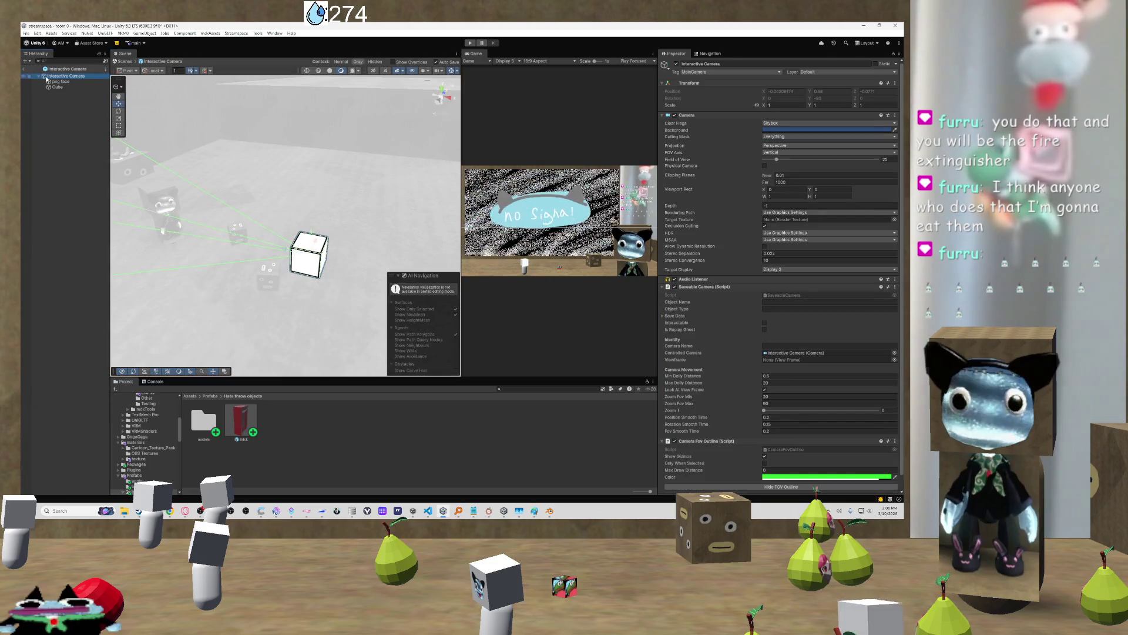
click(25, 70)
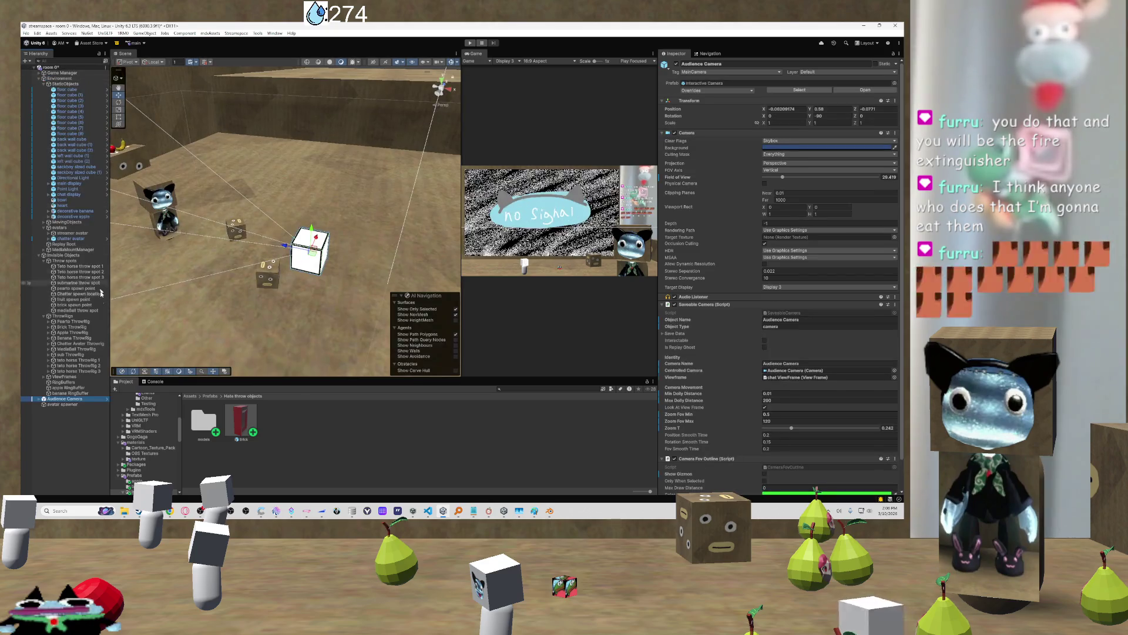
right_click(82, 399)
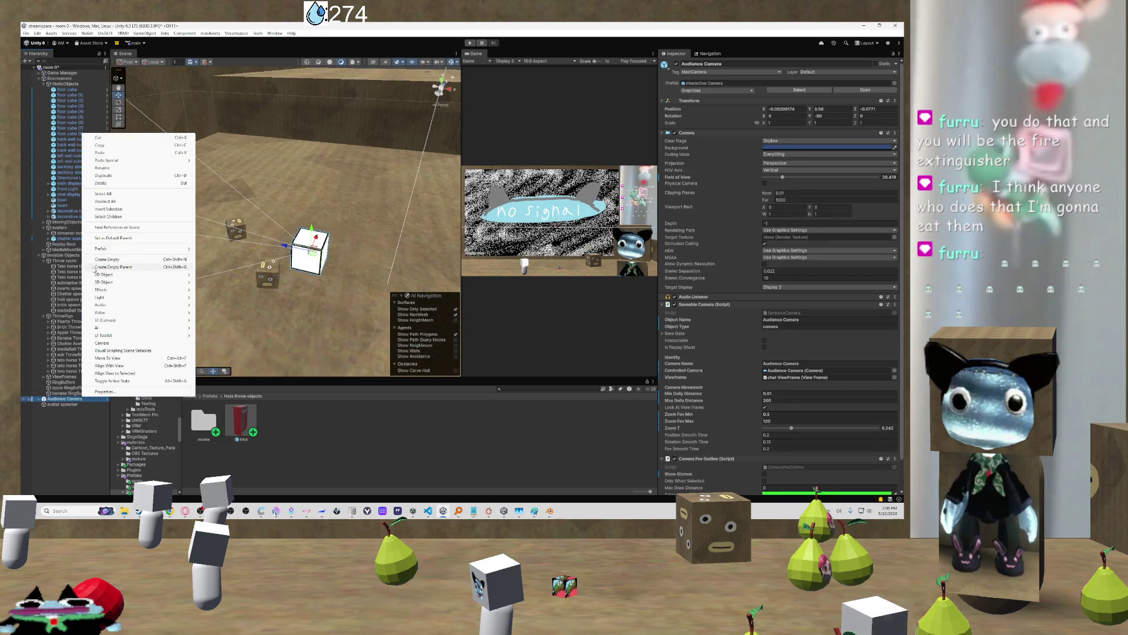
click(136, 260)
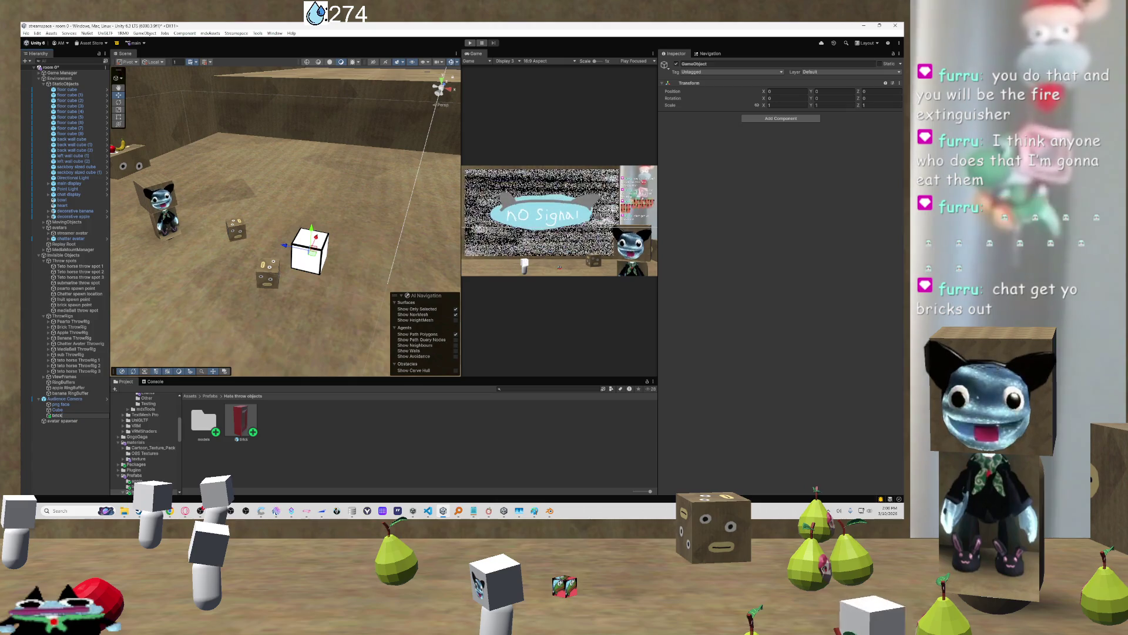
Name the new empty object 'brick spawn point'
text(throwspot)
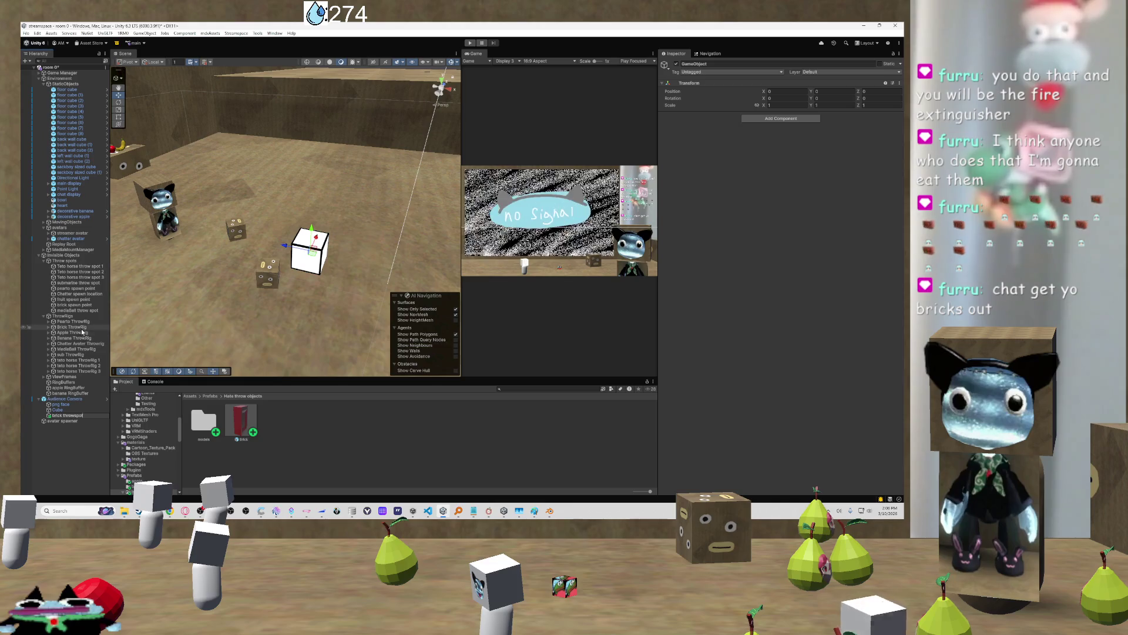
drag(83, 415, 62, 421)
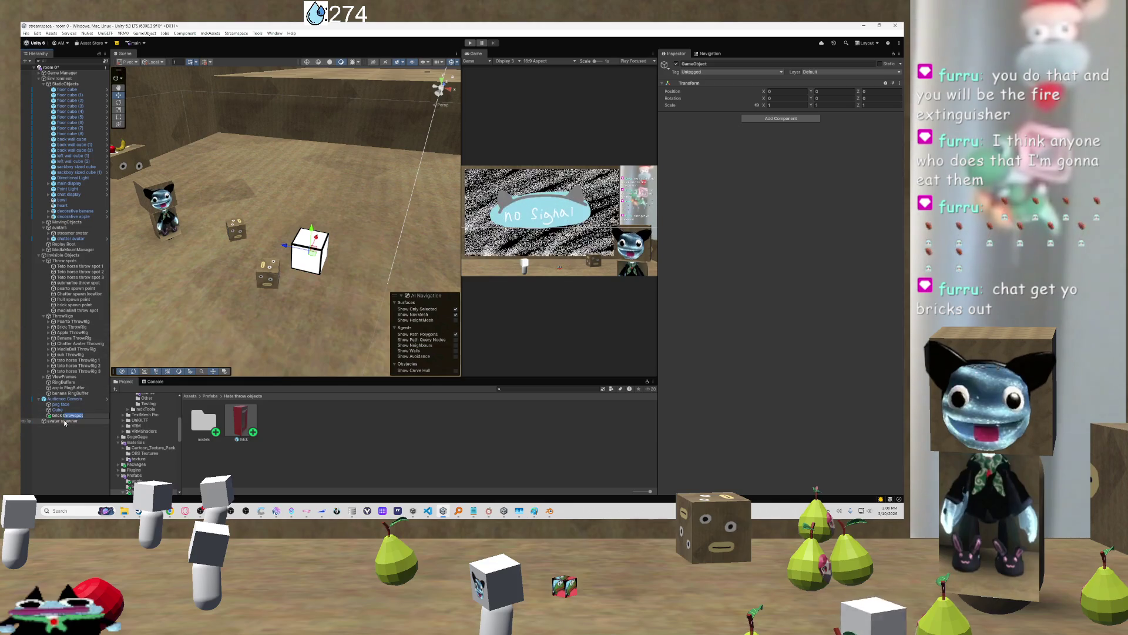
key(BackSpace)
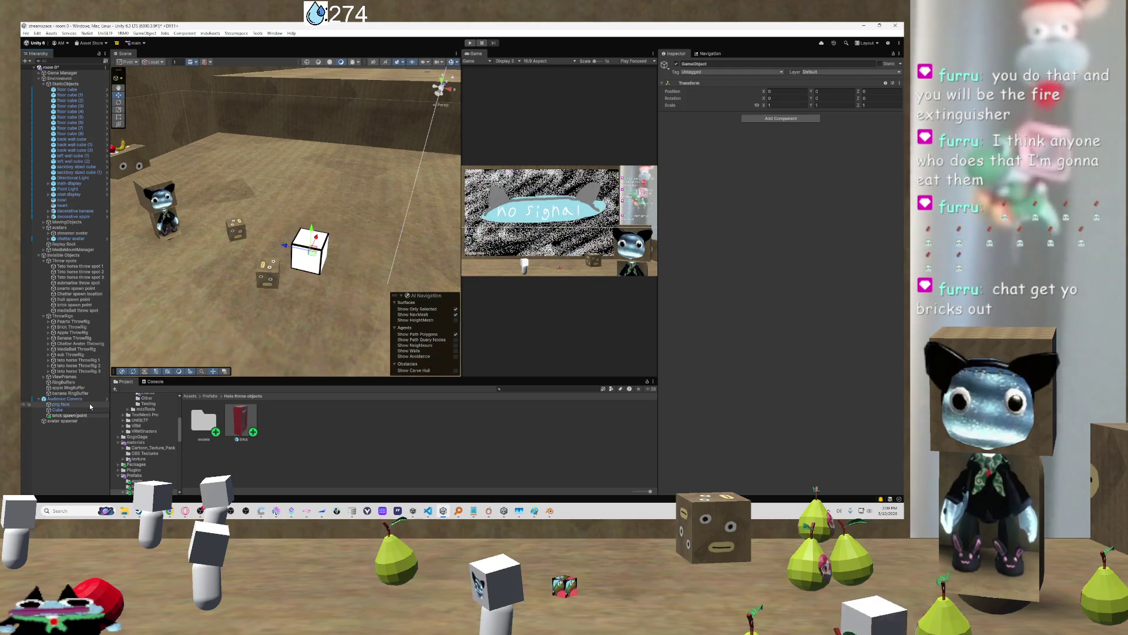
key(Return)
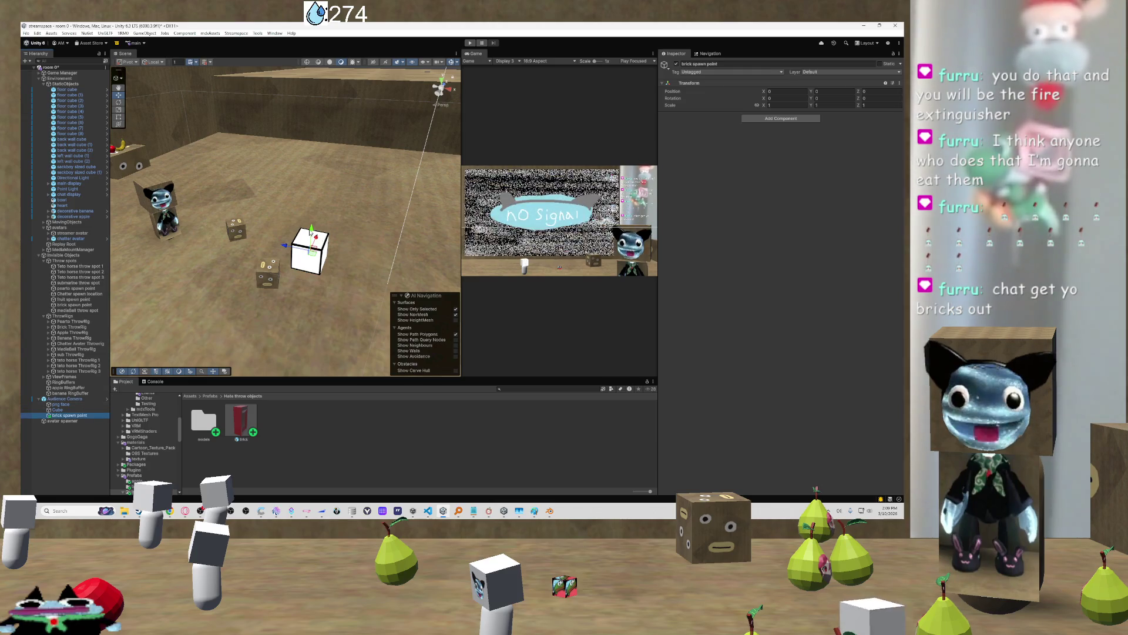
Move the view toward the screens and select the Audience Camera
mouse_move(304, 300)
mouse_down()
mouse_move(310, 254)
mouse_move(325, 241)
mouse_move(279, 262)
mouse_up()
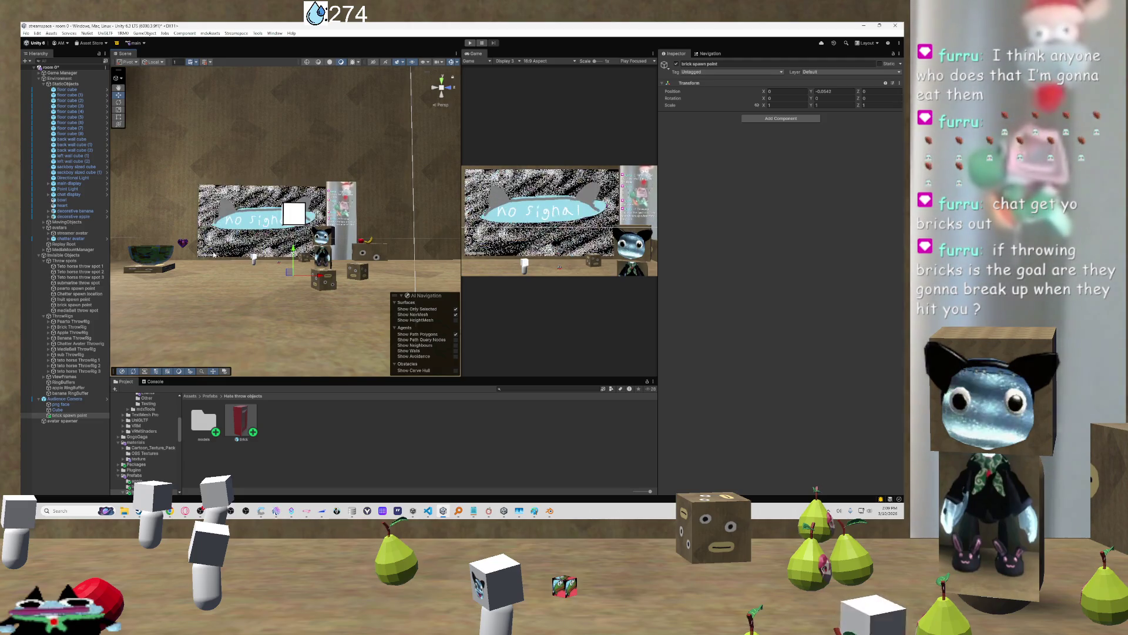
mouse_move(214, 254)
mouse_down()
mouse_move(325, 291)
mouse_move(313, 295)
mouse_up()
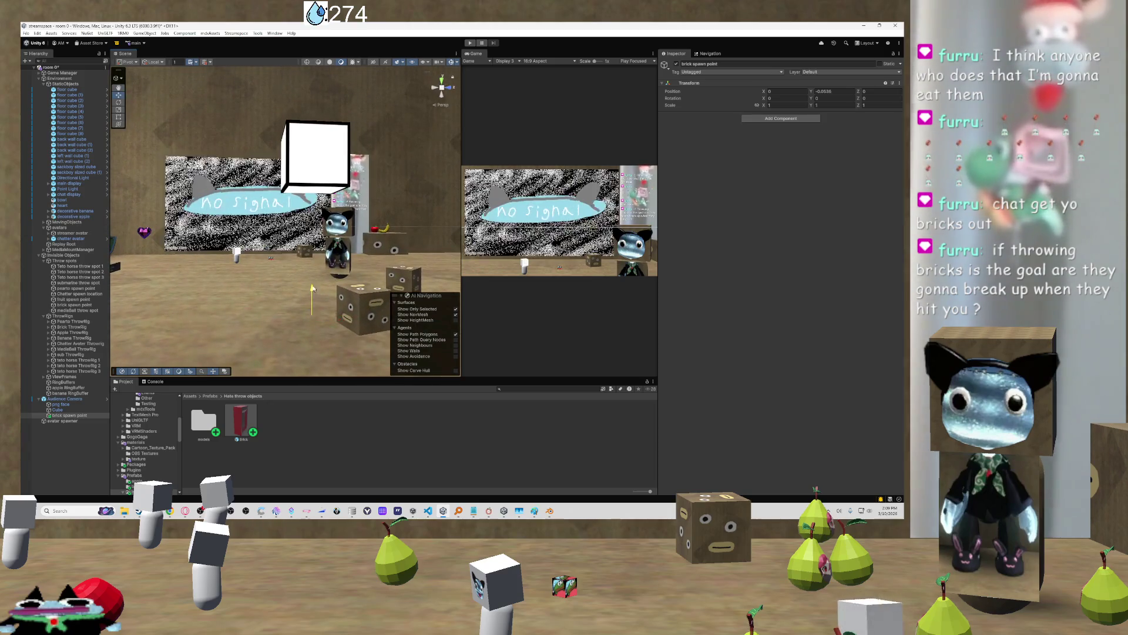
click(324, 188)
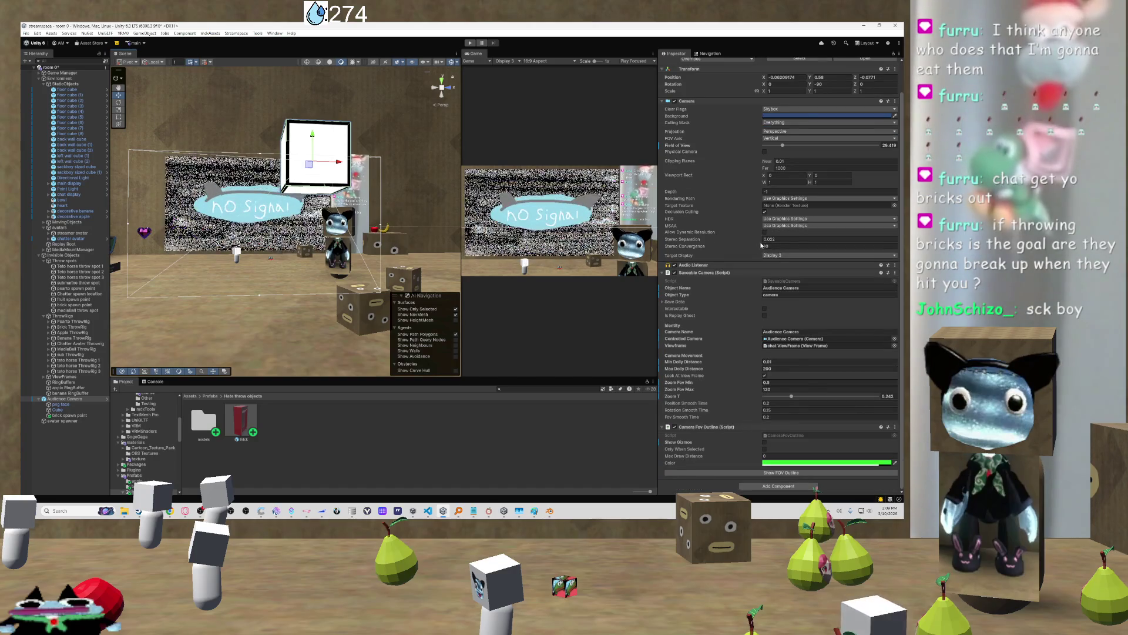
Select the Audience Camera's child Cube and move the view close to the face cubes
scroll(759, 243, down, 2)
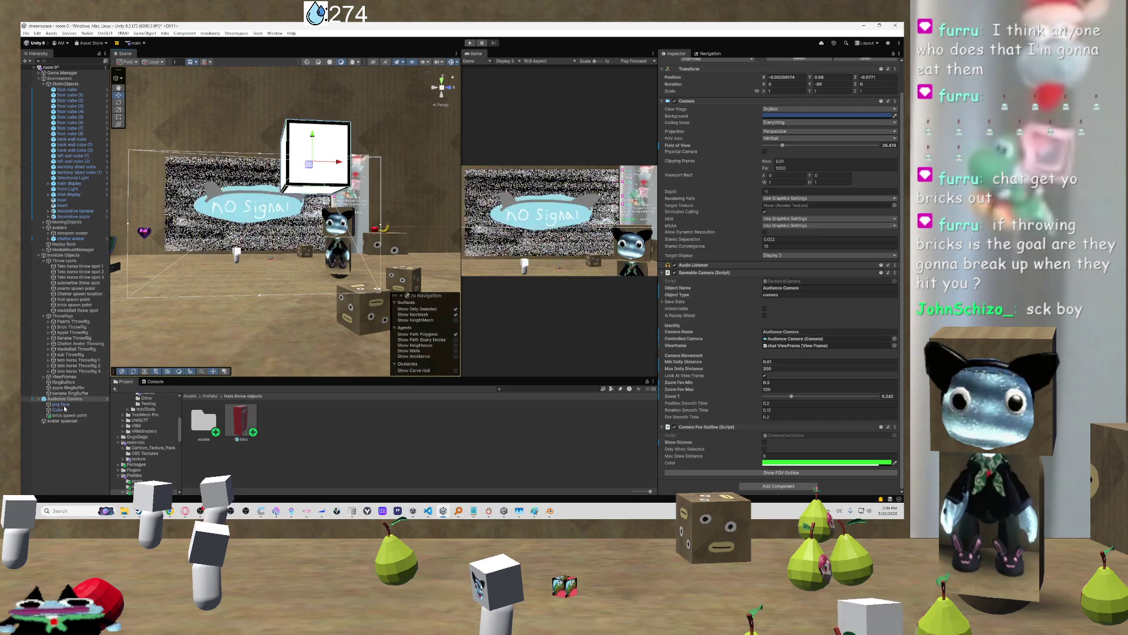
click(321, 171)
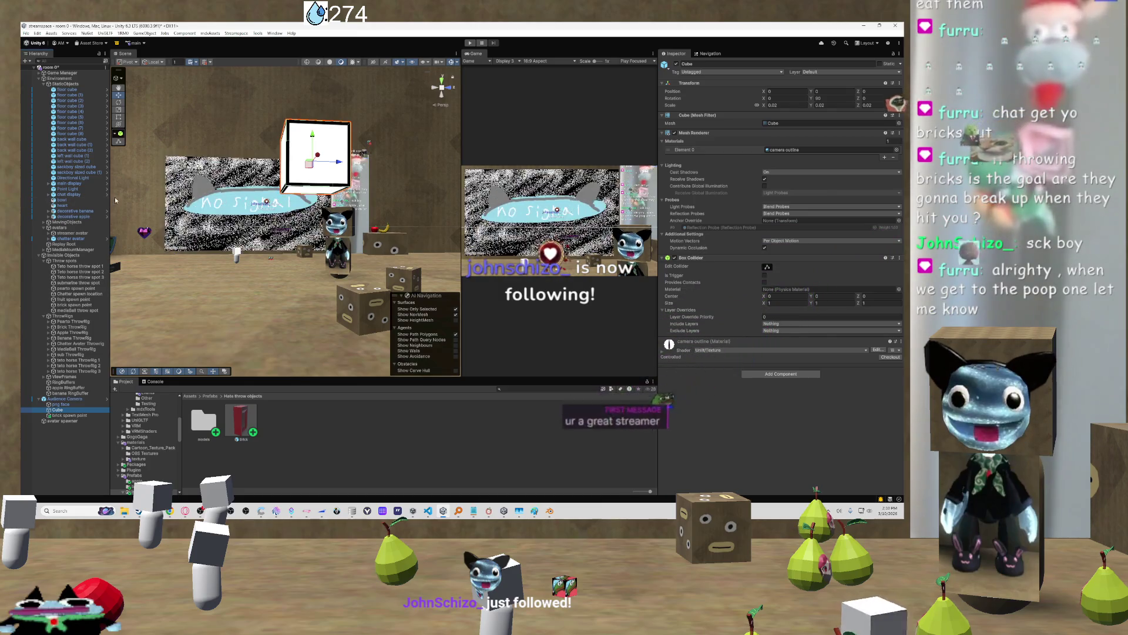
scroll(285, 220, up, 3)
scroll(207, 229, up, 5)
scroll(207, 238, down, 2)
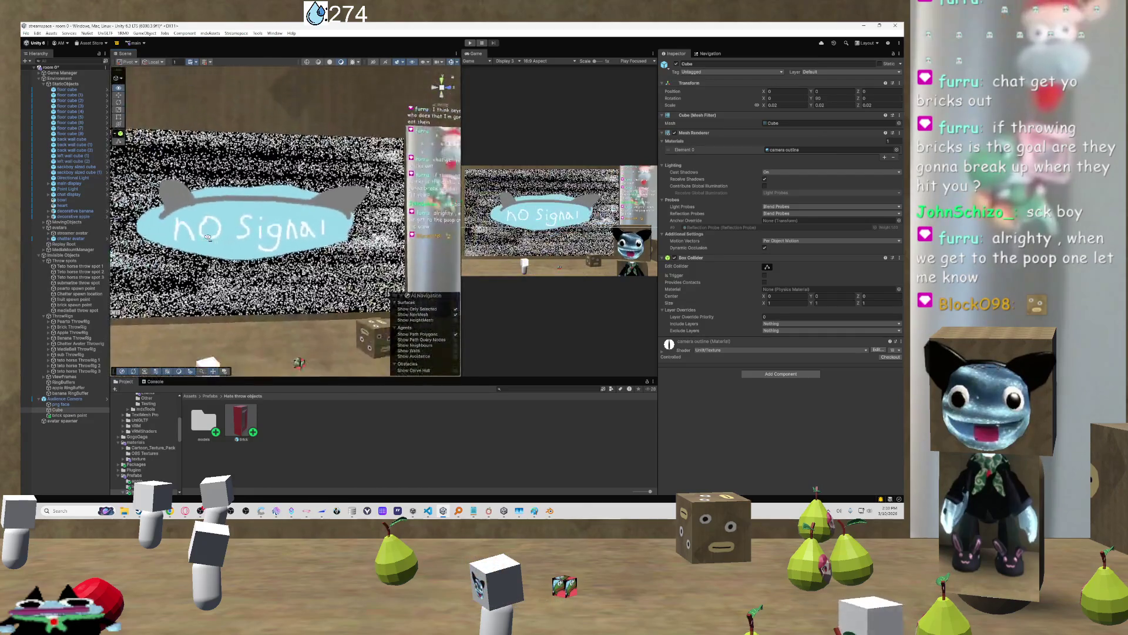
mouse_move(208, 237)
mouse_down()
mouse_move(206, 264)
mouse_move(250, 262)
mouse_move(219, 260)
mouse_up()
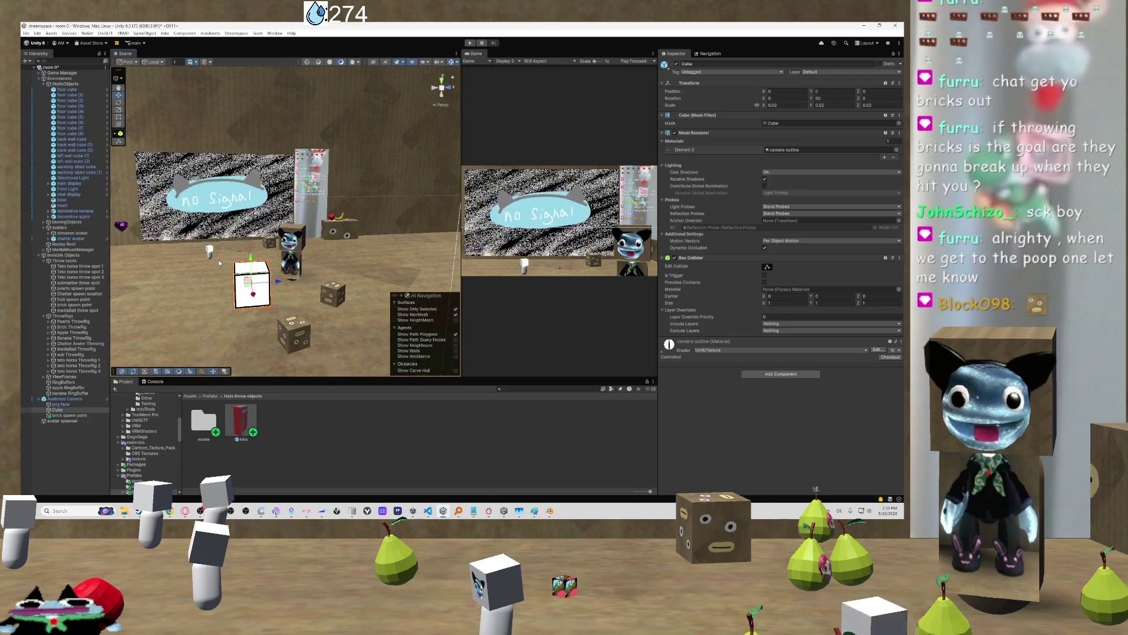
drag(262, 246, 329, 281)
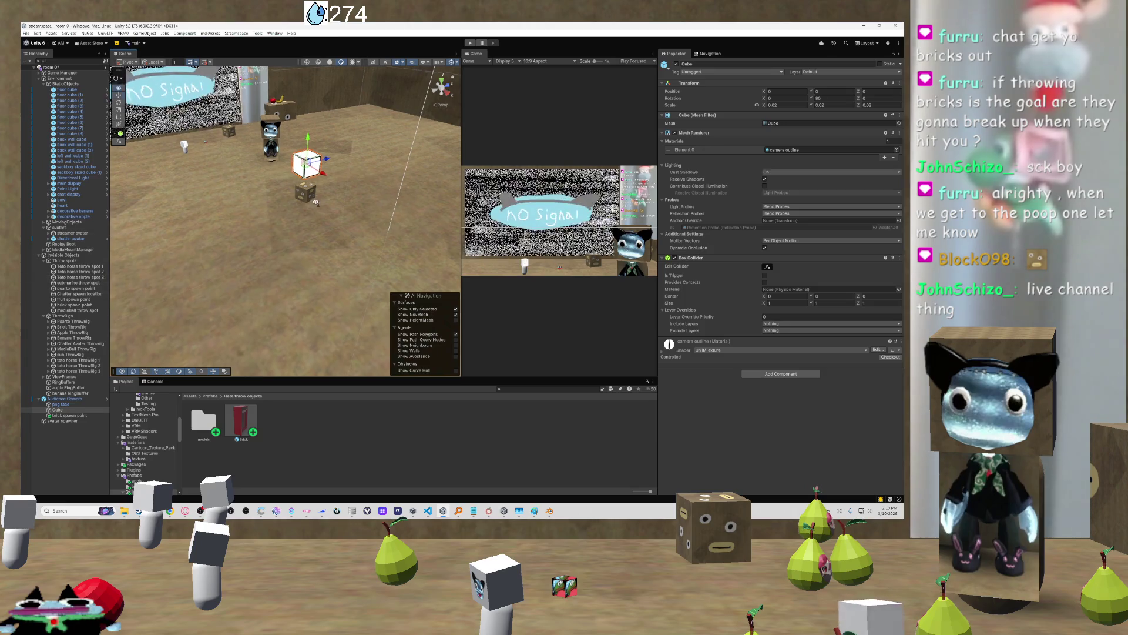
scroll(316, 202, up, 5)
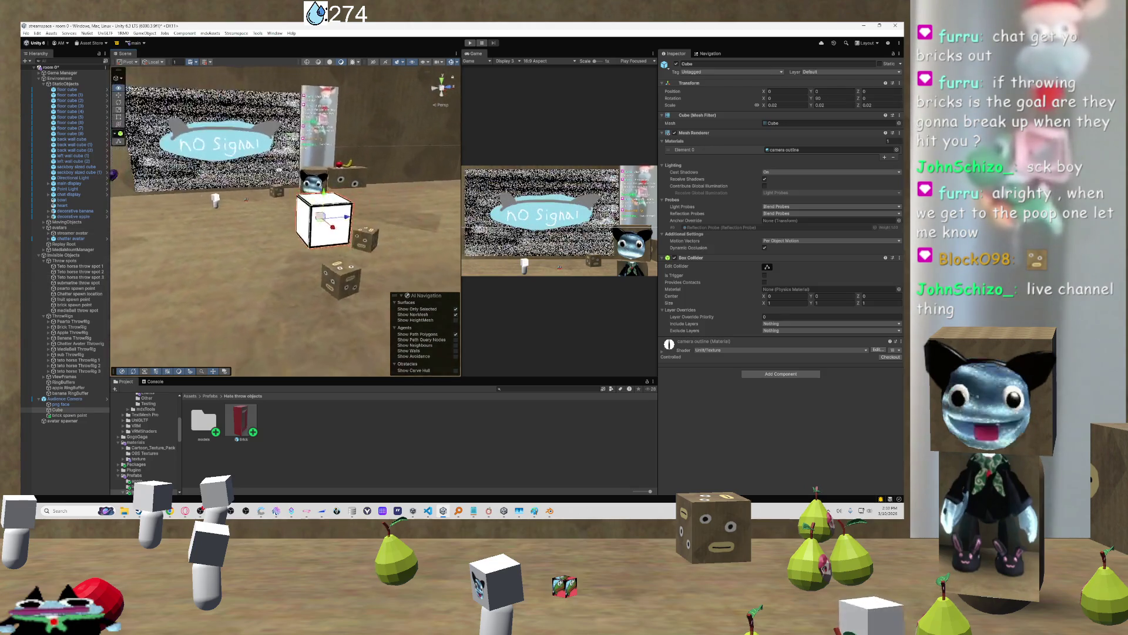
scroll(278, 173, down, 5)
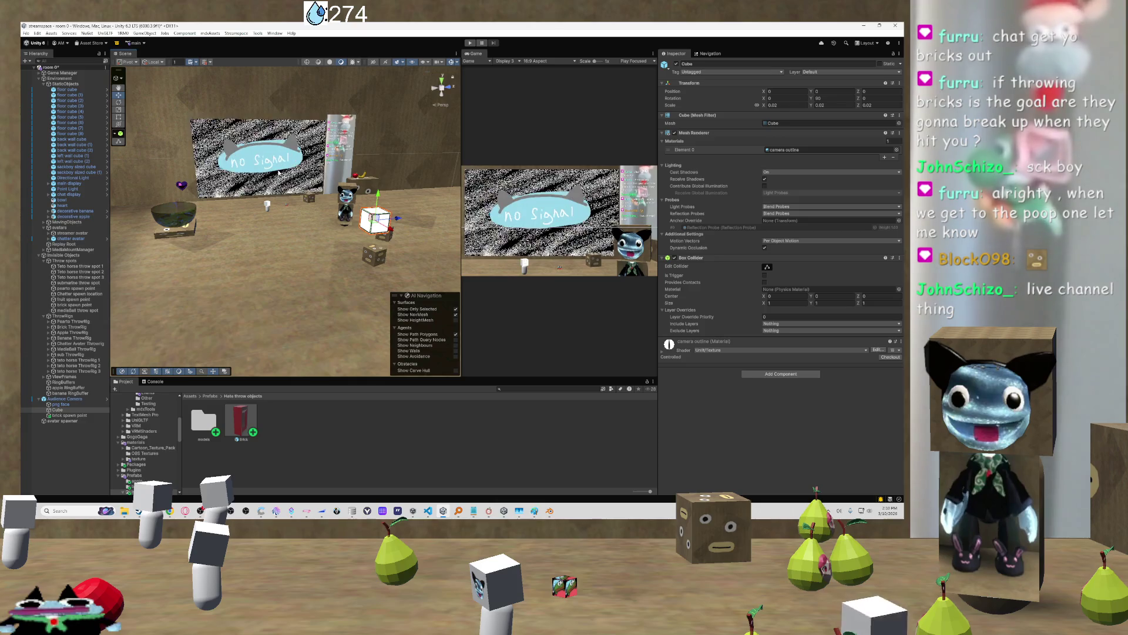
mouse_move(278, 173)
mouse_down()
mouse_move(345, 219)
mouse_move(270, 144)
mouse_move(347, 160)
mouse_up()
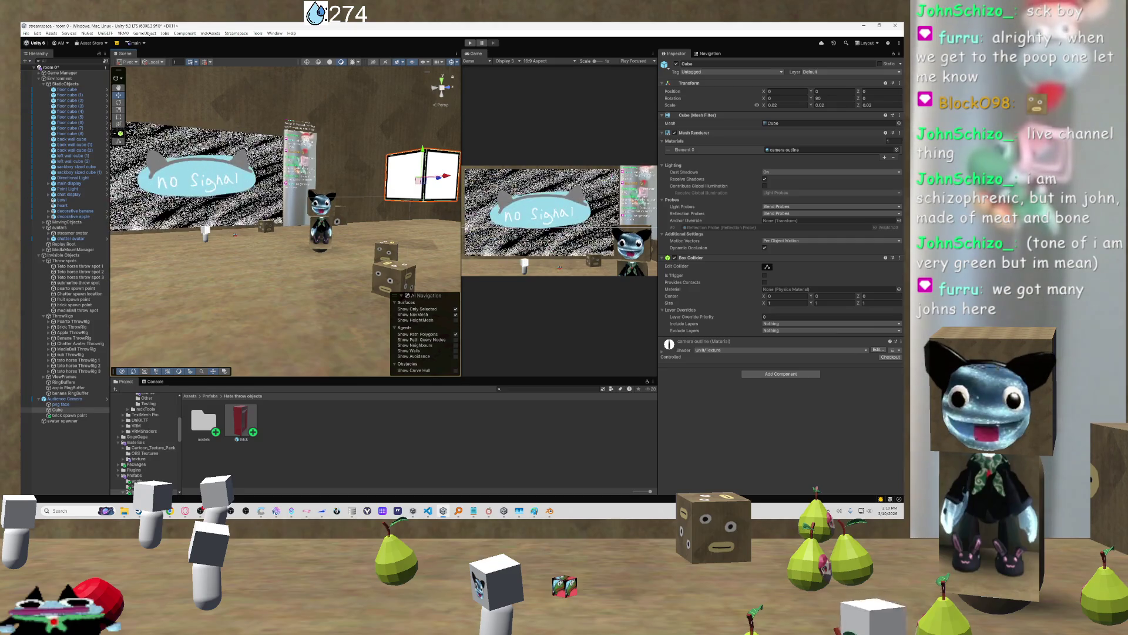
mouse_move(127, 263)
mouse_down()
mouse_move(275, 270)
mouse_move(198, 249)
mouse_move(190, 282)
mouse_move(196, 272)
mouse_up()
Drop in a test Brick prefab, undo it, and glance at the Paint throw-ideas list
drag(246, 404, 254, 321)
key(f)
mouse_move(281, 221)
mouse_down()
mouse_move(376, 258)
mouse_move(308, 358)
mouse_move(308, 316)
mouse_move(259, 254)
mouse_up()
key(ctrl+z)
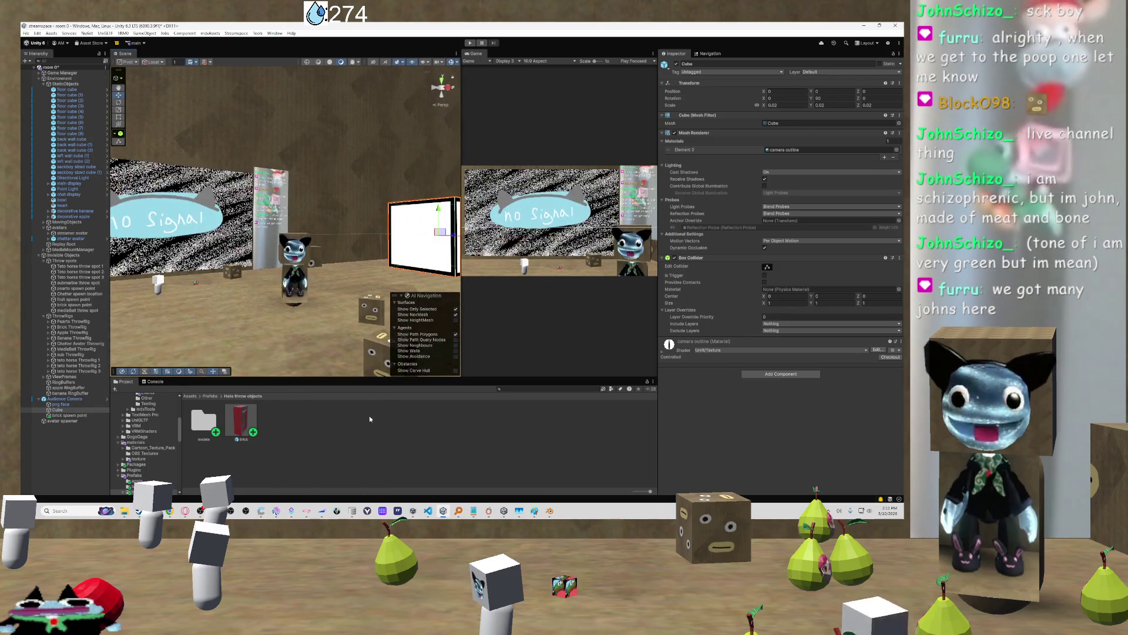
mouse_move(534, 509)
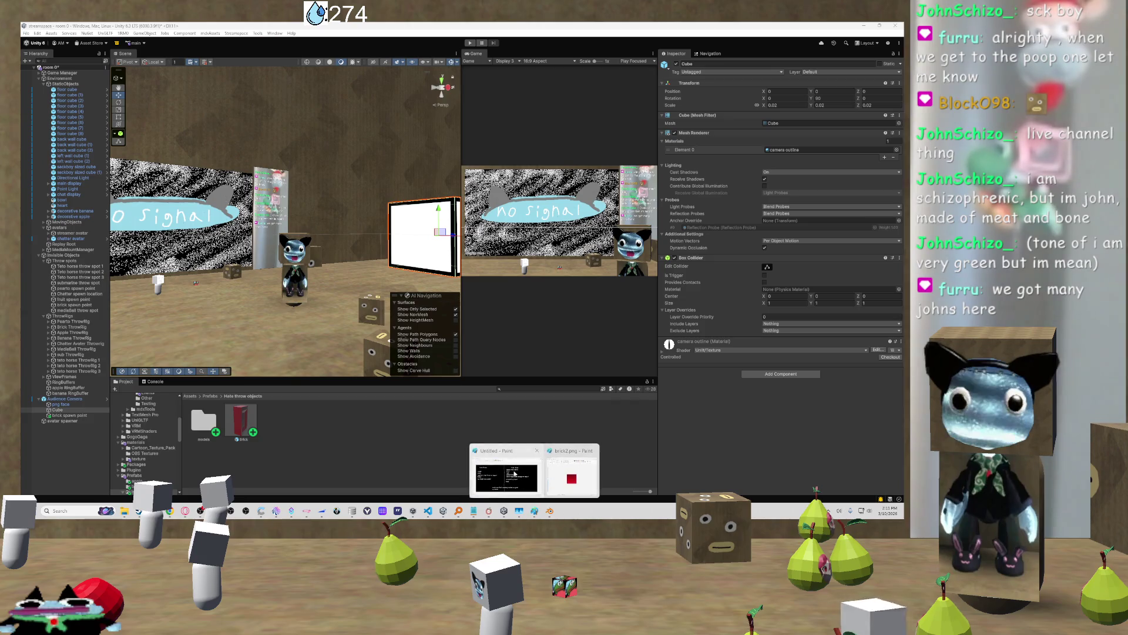
click(507, 473)
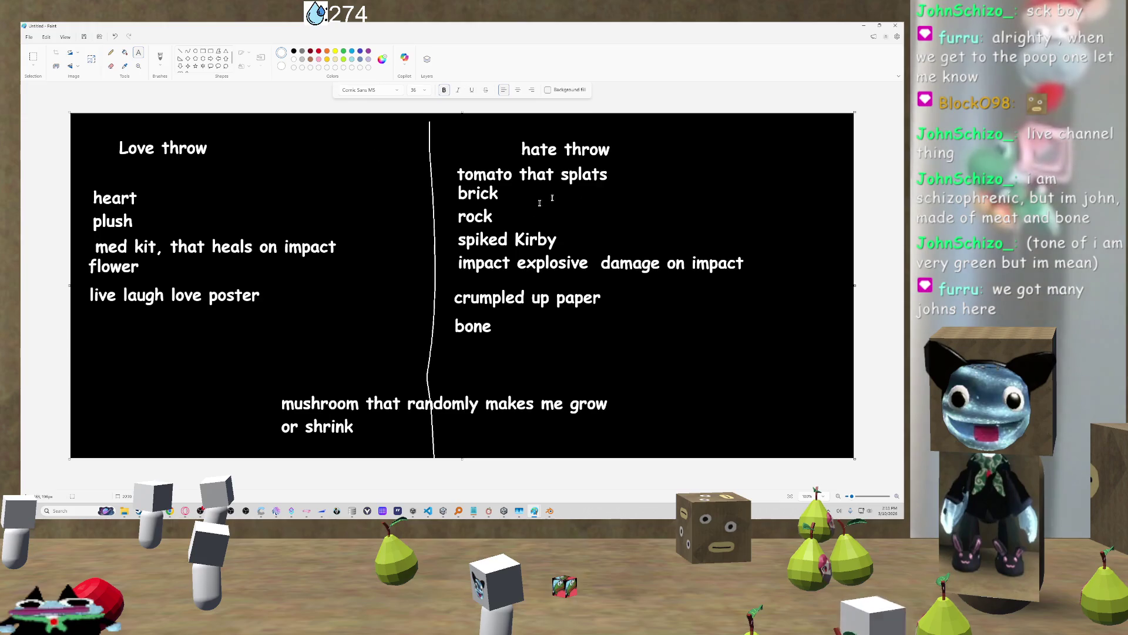
key(alt+Tab)
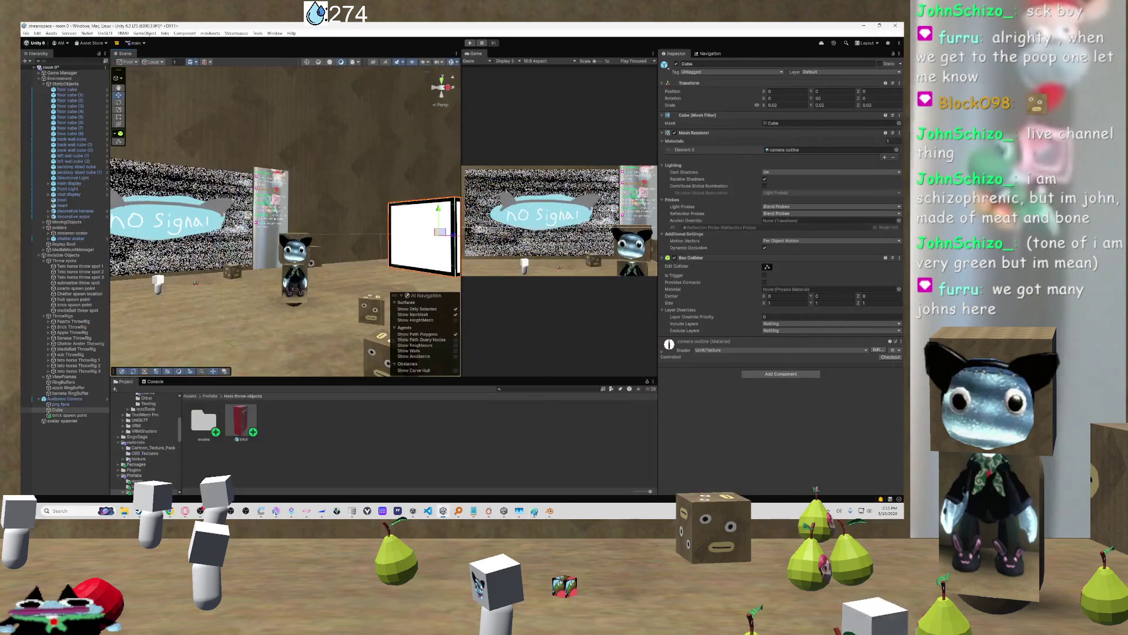
Reposition the lil john (1) cube in the room
scroll(340, 306, down, 3)
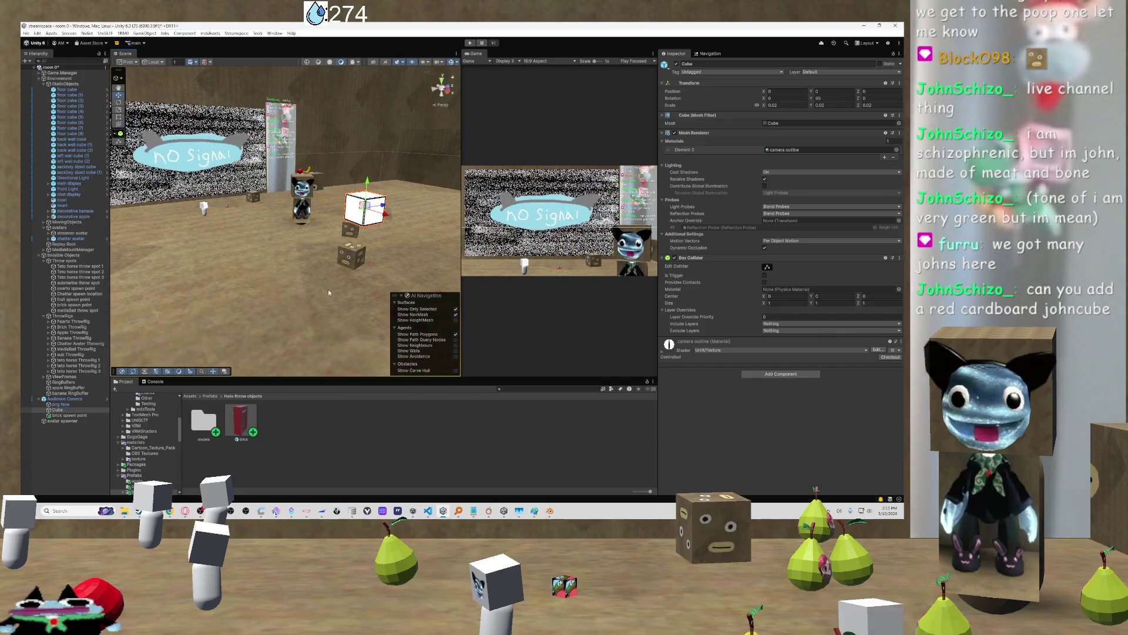
drag(337, 280, 363, 274)
click(382, 264)
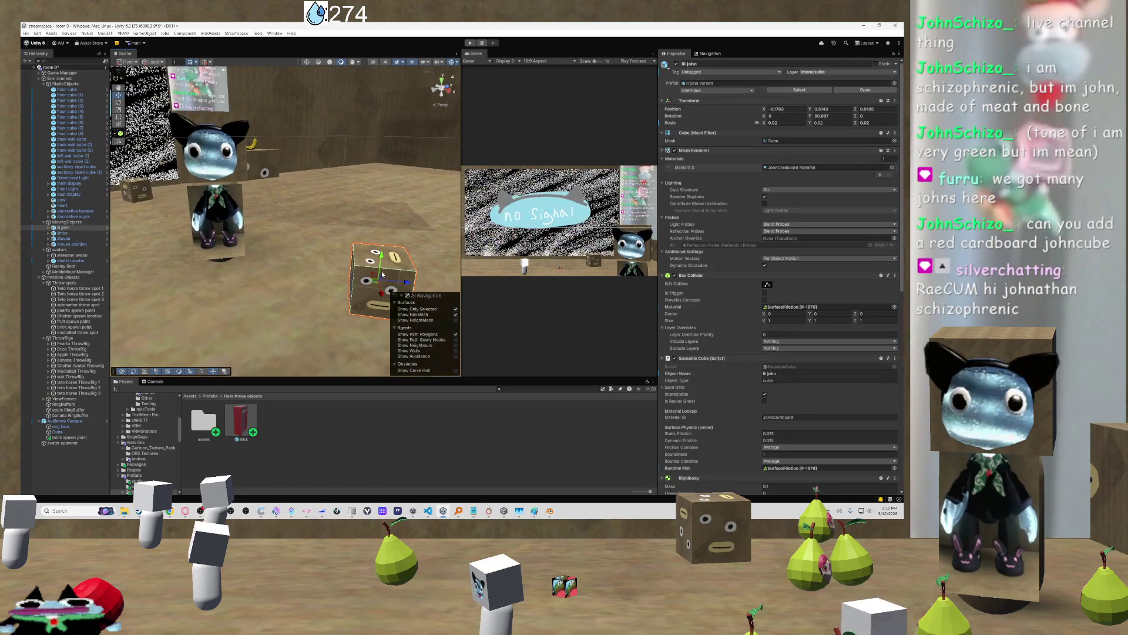
drag(382, 297, 242, 206)
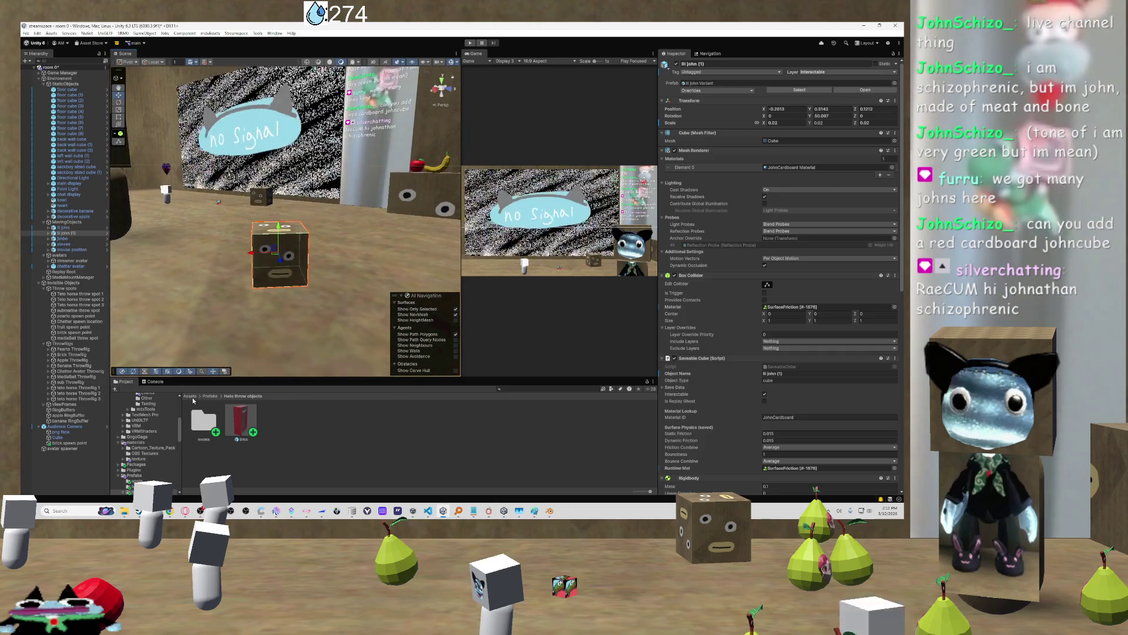
Duplicate JohnCardboard Material in Assets/materials as 'JohnCardboard Material red' with a red albedo
click(190, 396)
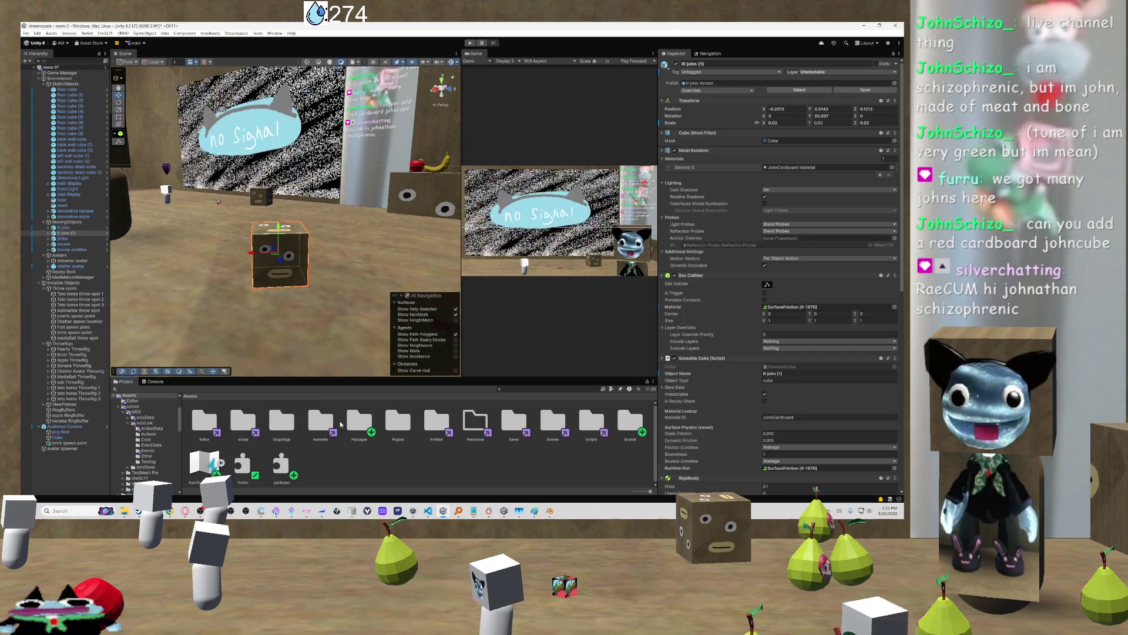
double_click(317, 417)
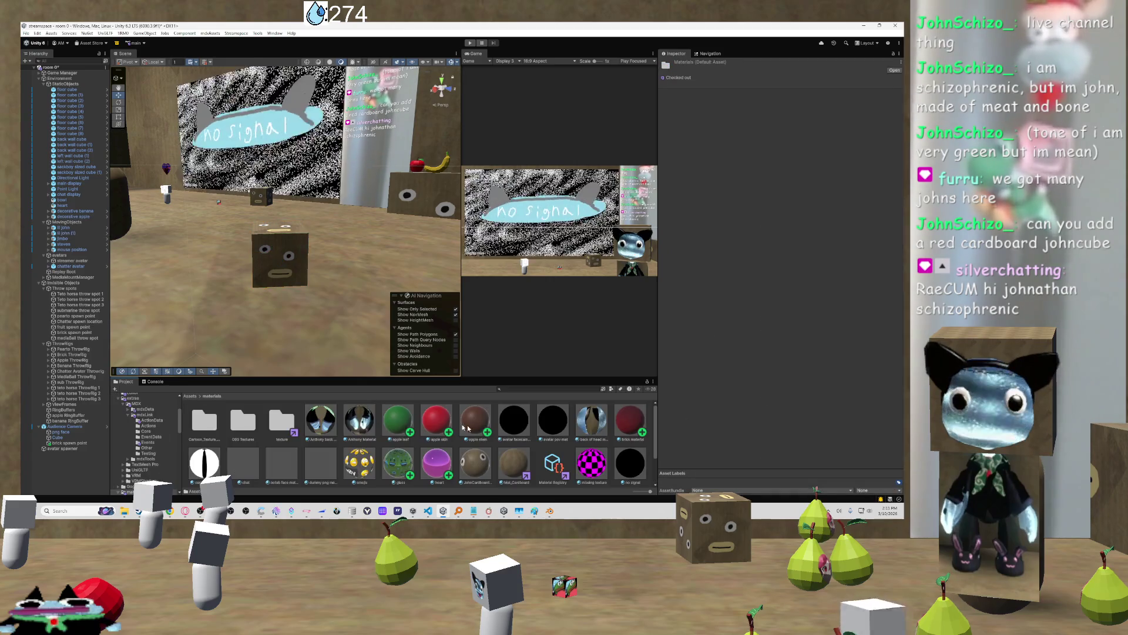
click(485, 455)
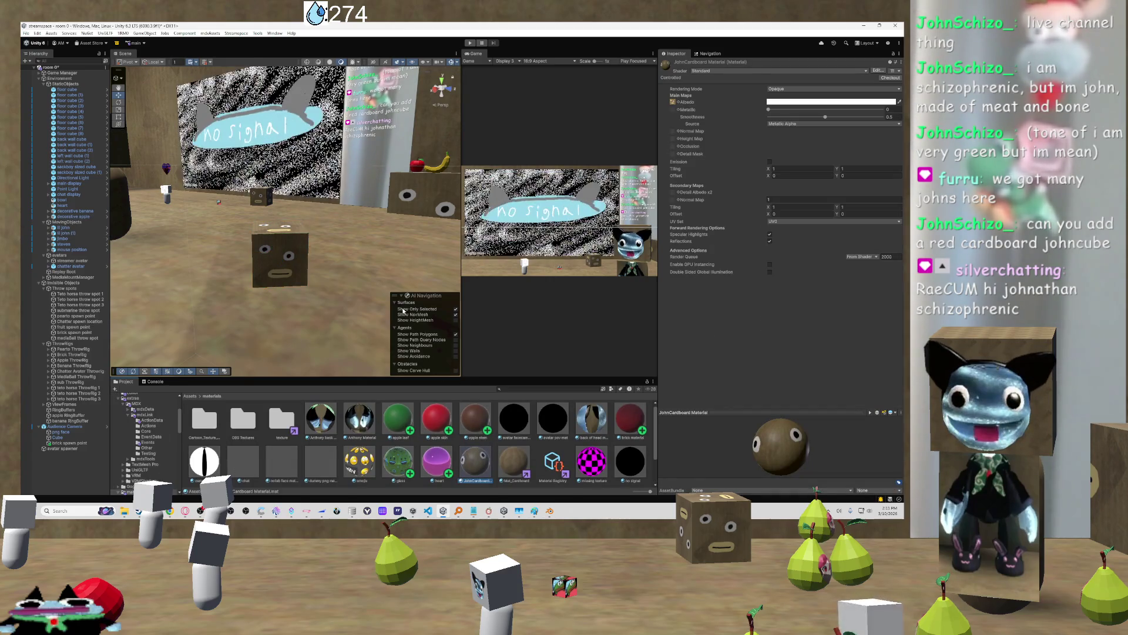
key(ctrl+d)
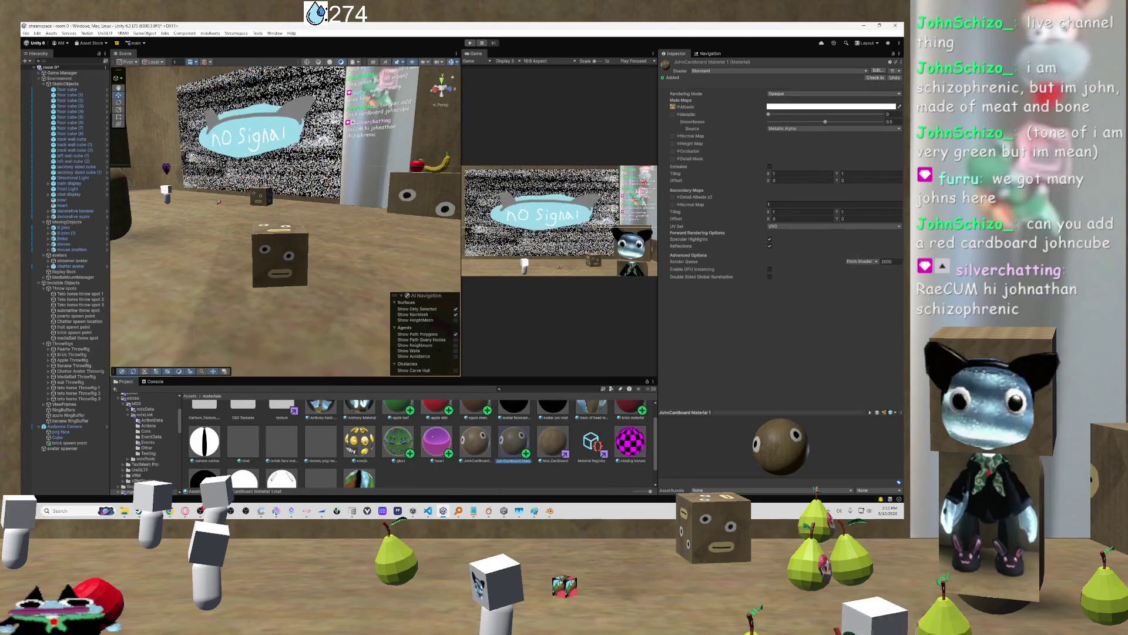
key(BackSpace)
text(red)
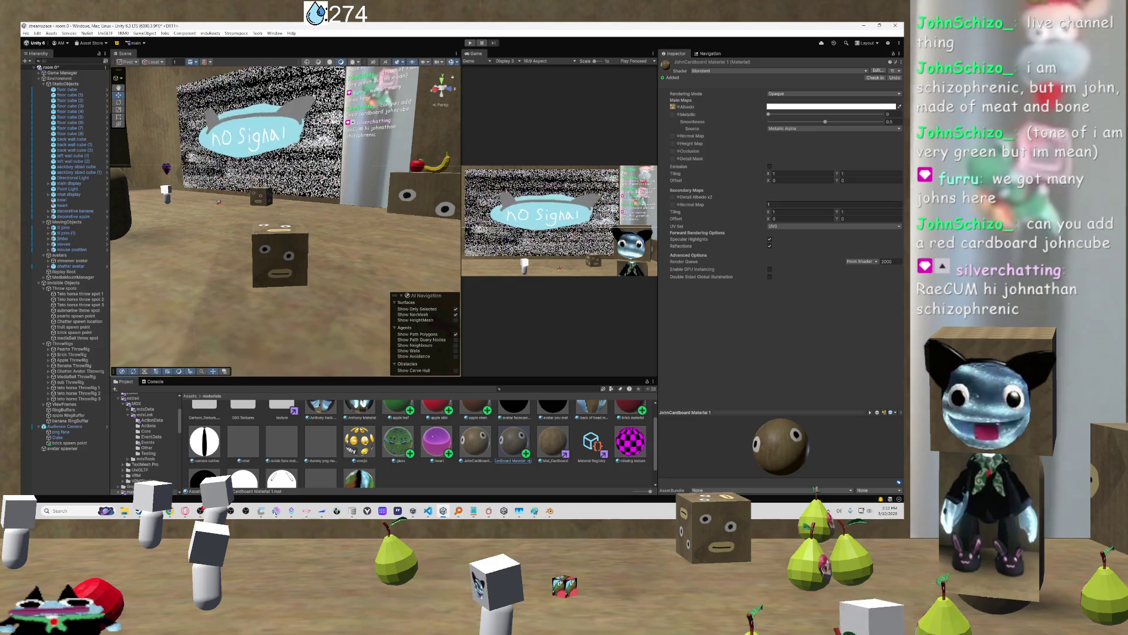
key(Return)
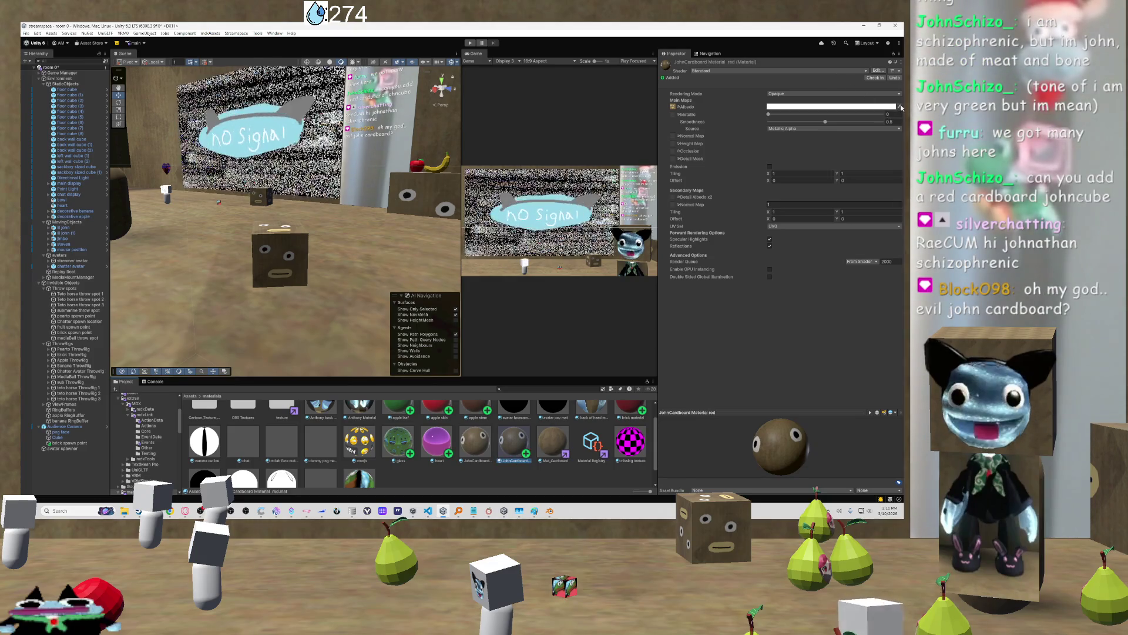
click(781, 108)
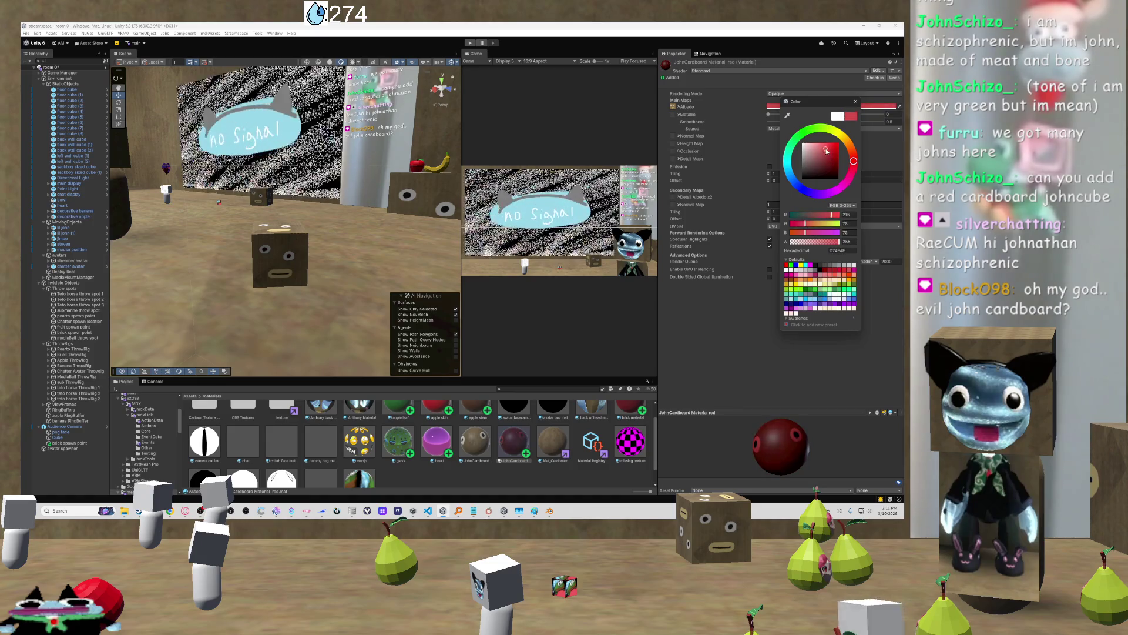
click(487, 474)
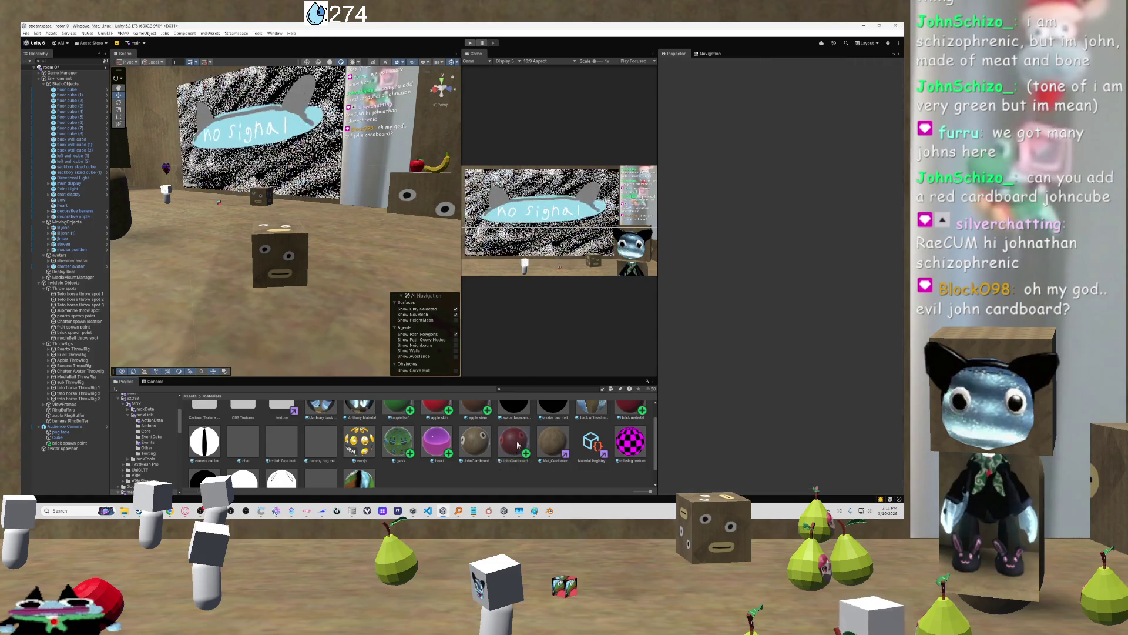
Rename the red lil john (1) cube to 'evil and fucked up john cardboard'
mouse_move(322, 277)
mouse_down()
mouse_move(177, 282)
mouse_move(206, 270)
mouse_move(246, 277)
mouse_up()
mouse_move(430, 310)
mouse_down()
mouse_move(328, 323)
mouse_move(530, 300)
mouse_up()
drag(411, 293, 153, 235)
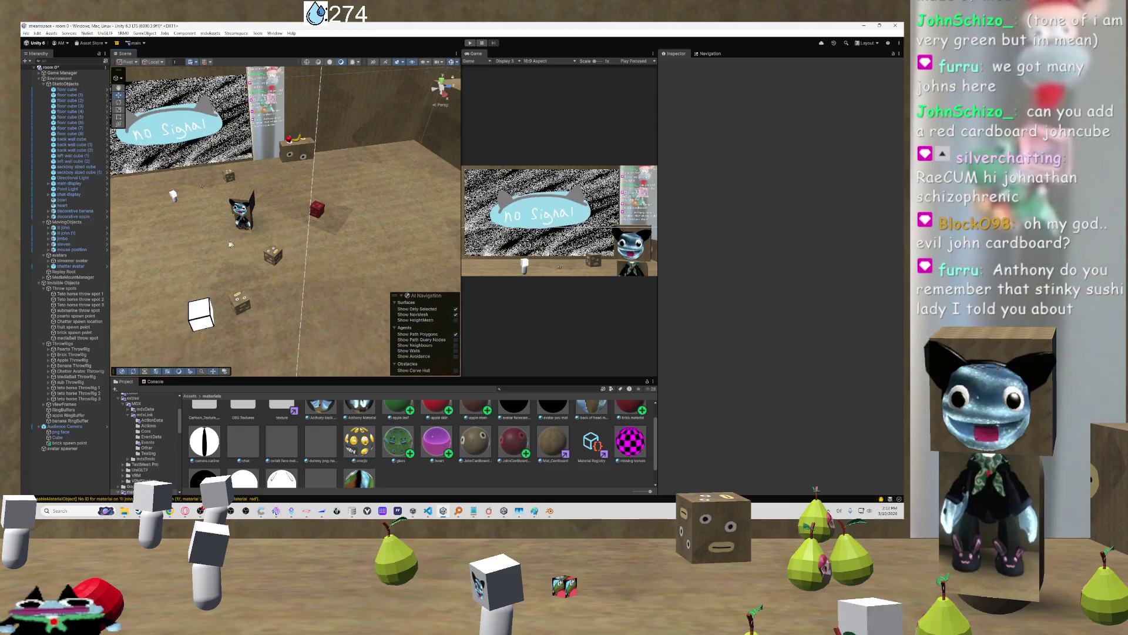
mouse_move(265, 235)
mouse_down()
mouse_move(310, 250)
mouse_move(323, 205)
mouse_up()
click(324, 206)
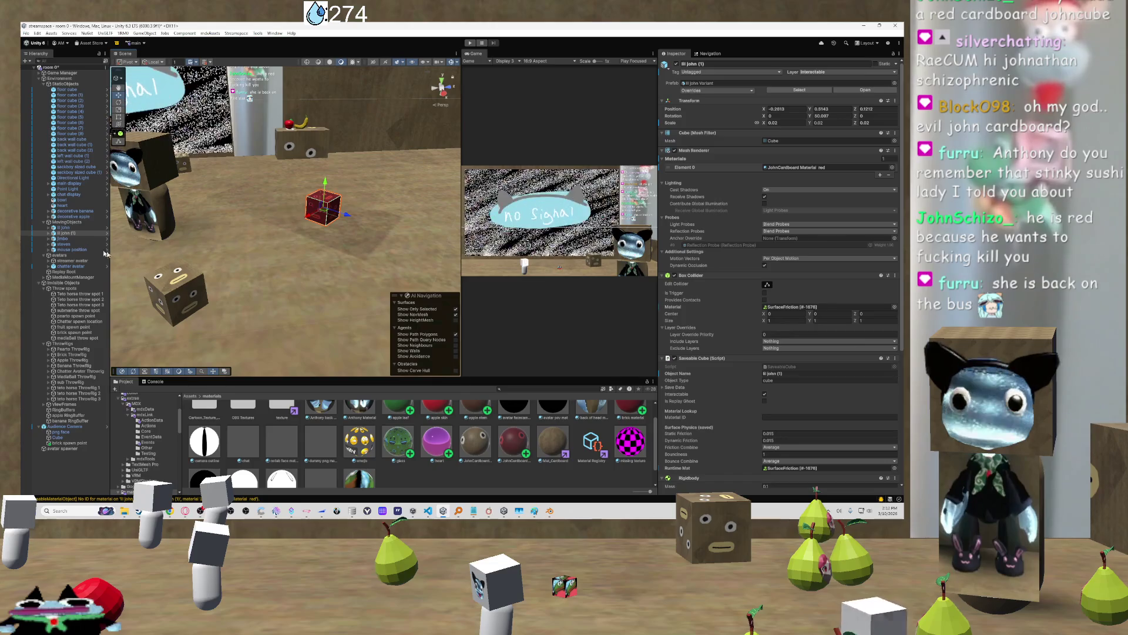
click(74, 233)
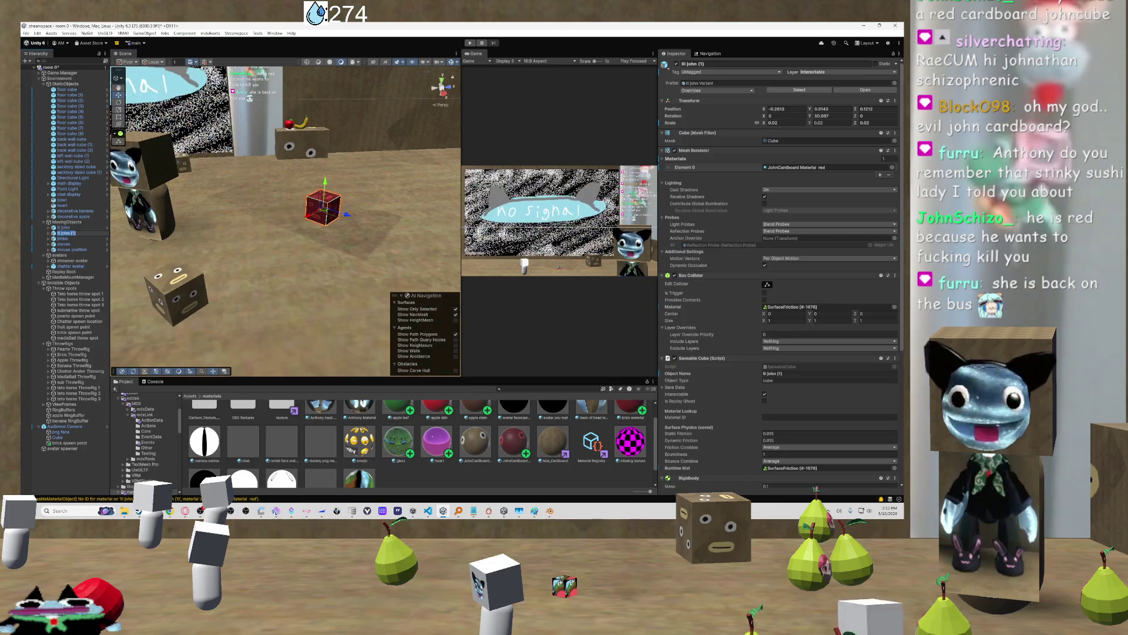
text(evil and)
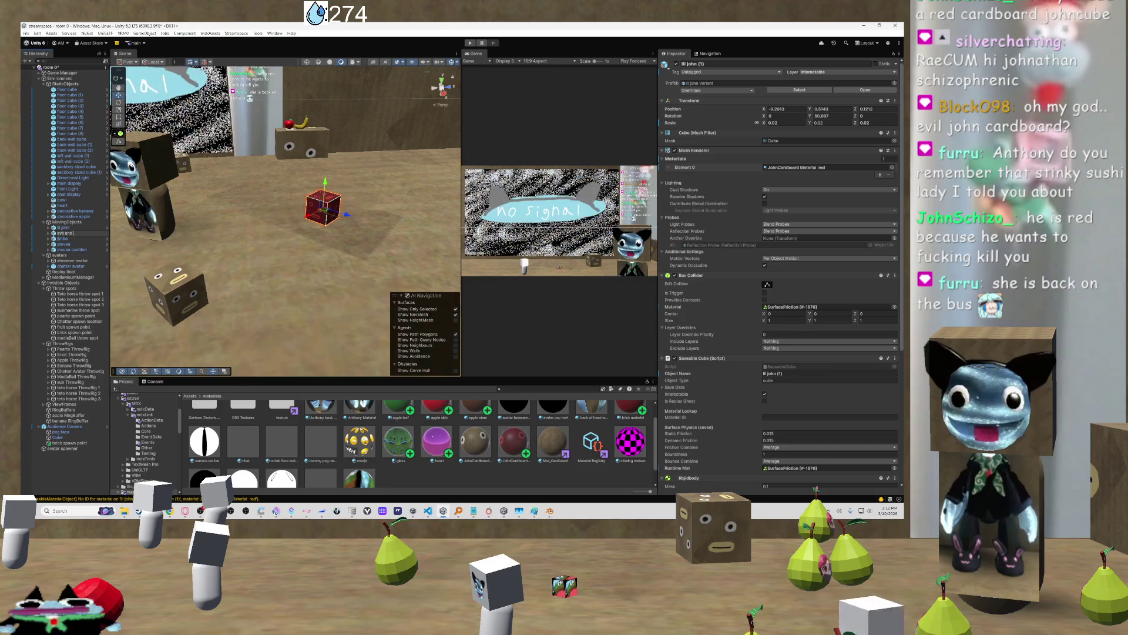
text( john cardboard)
key(Return)
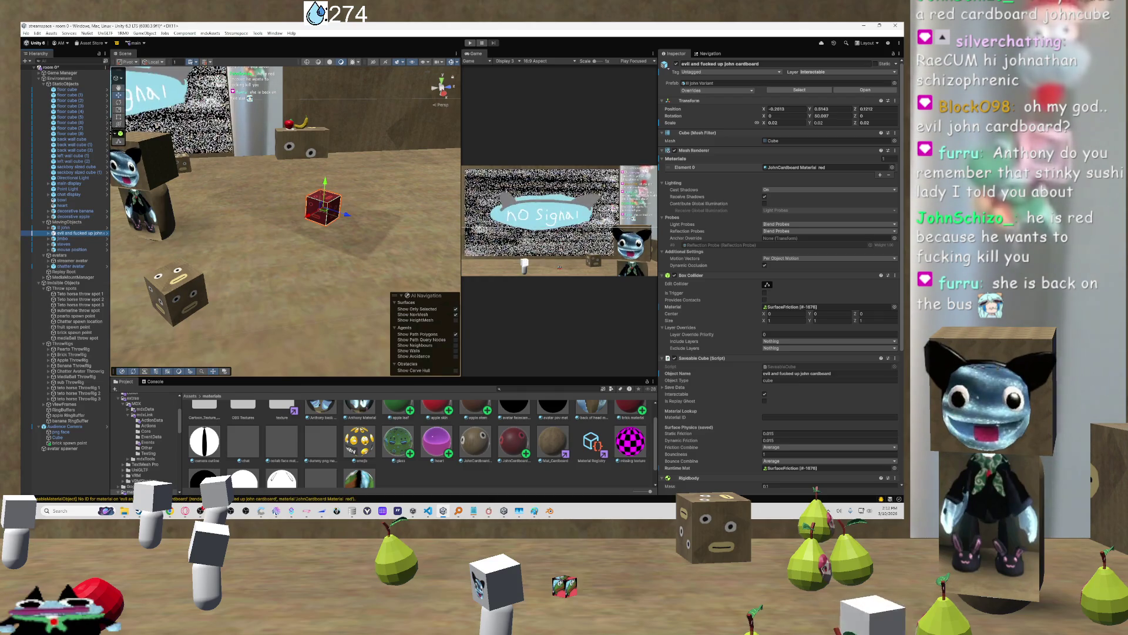
Turn the view toward the No Signal screen wall and select floor cube (4)
scroll(336, 226, down, 5)
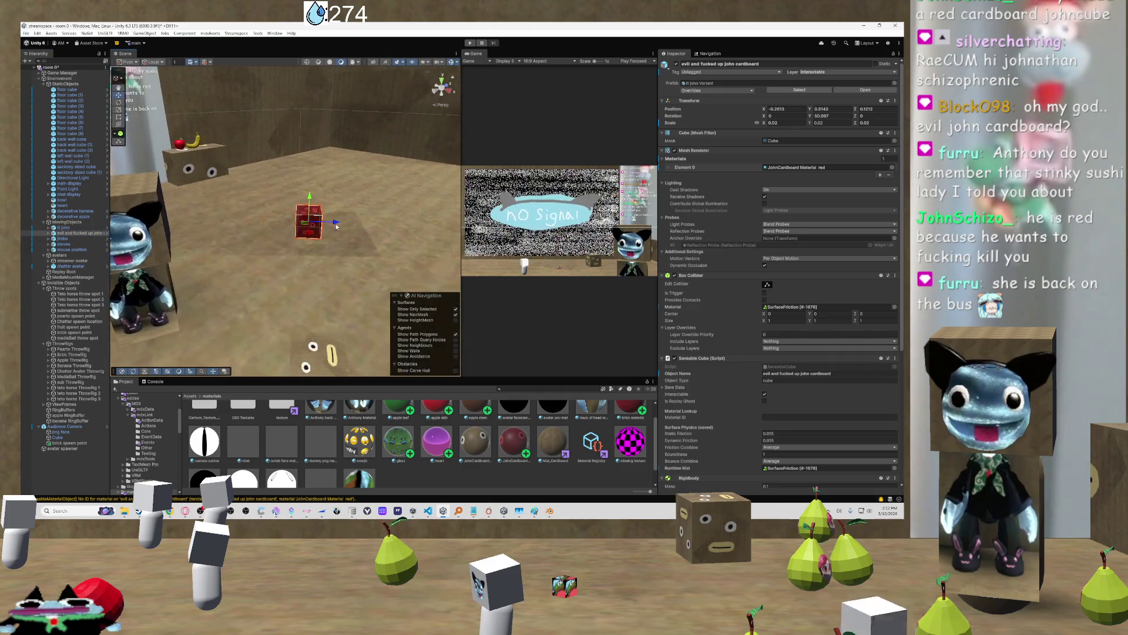
mouse_move(332, 226)
mouse_down()
mouse_move(249, 233)
mouse_move(276, 227)
mouse_up()
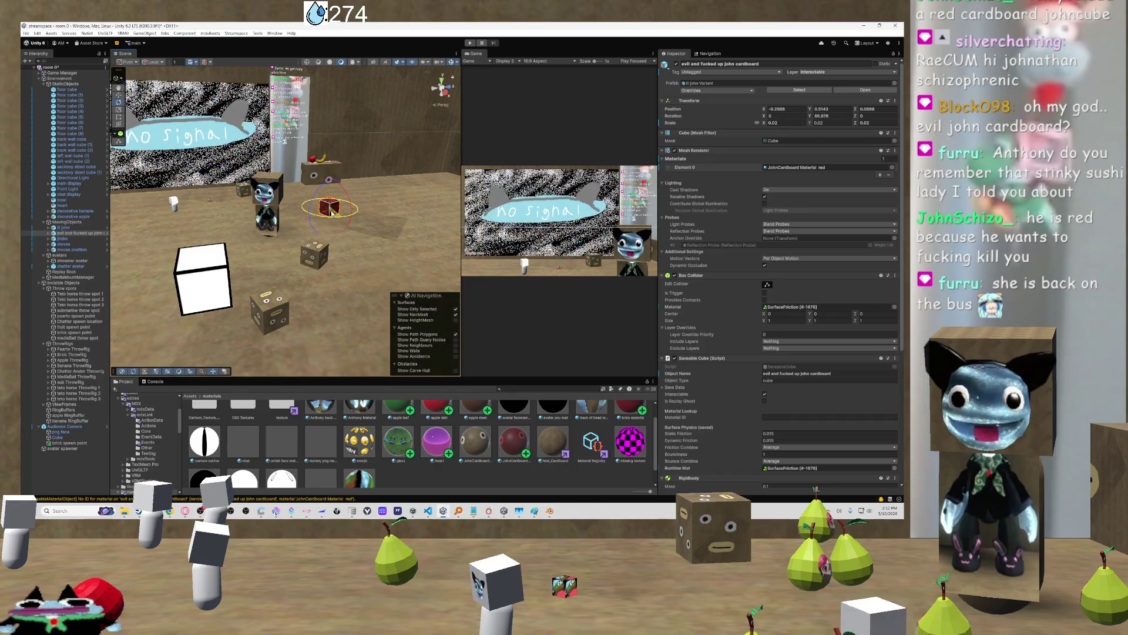
click(328, 295)
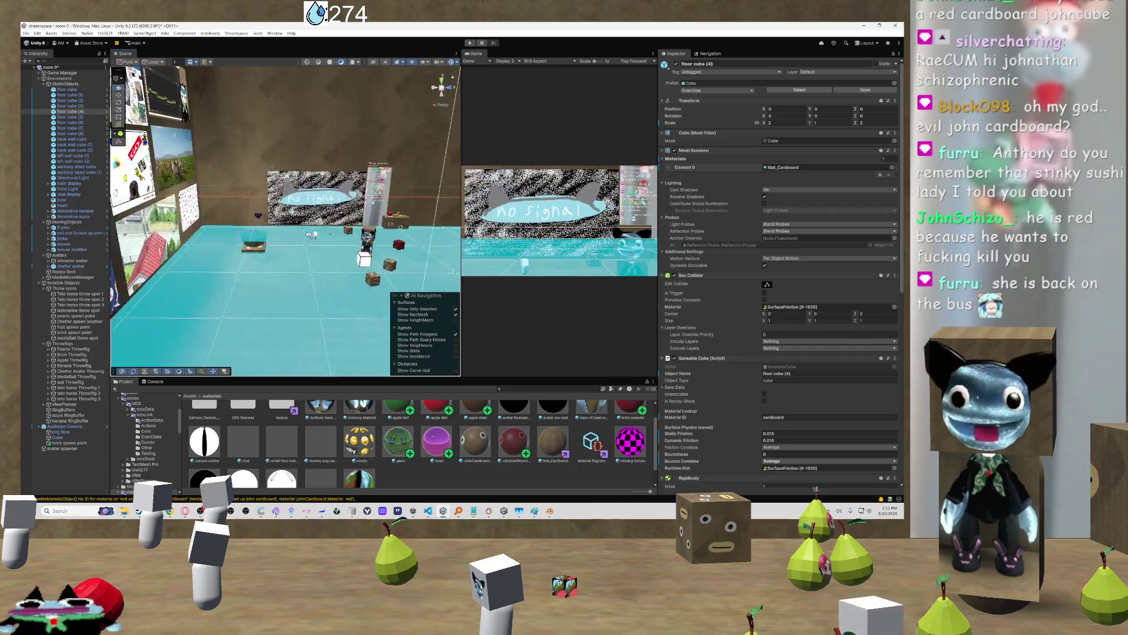
Select back wall cube (1), then clear the selection
drag(317, 243, 309, 239)
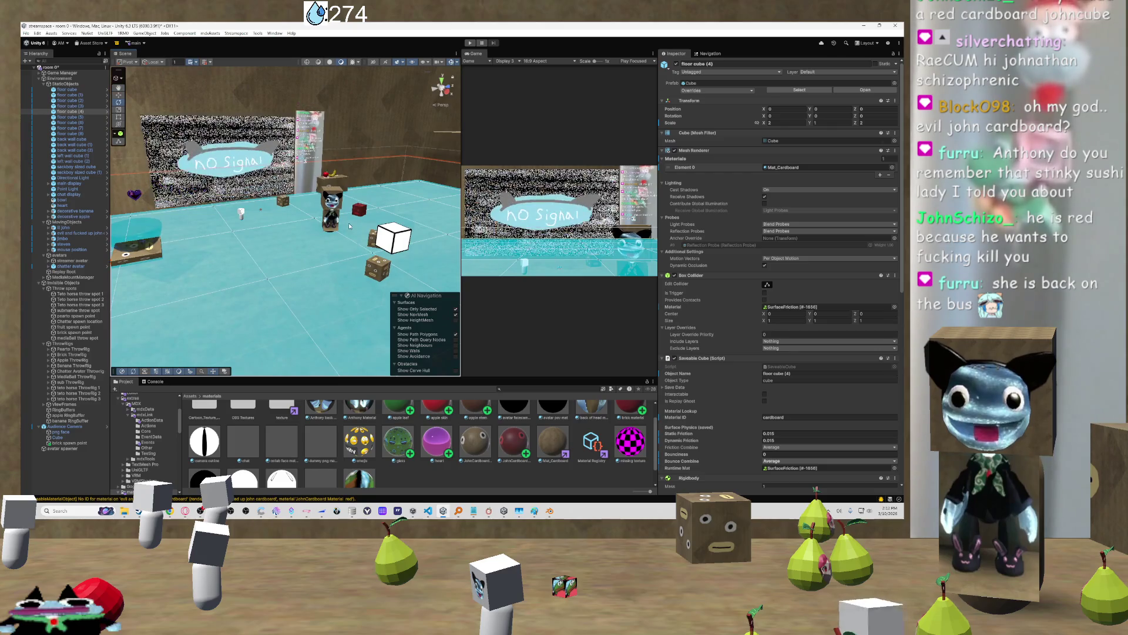
click(388, 141)
click(383, 161)
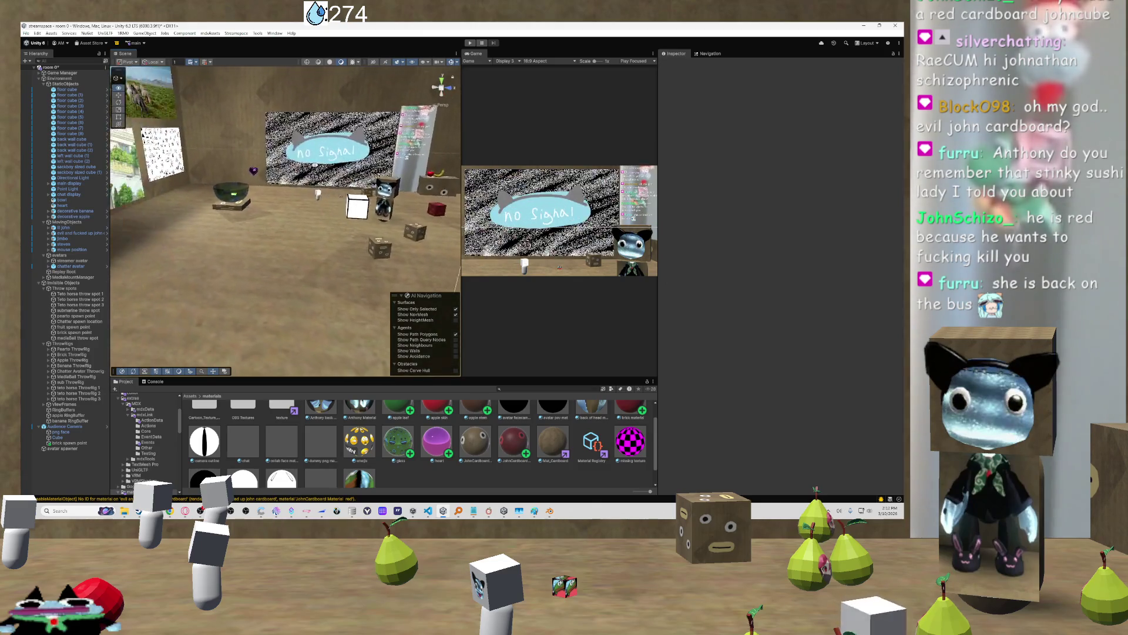
Fly along the poster wall to the No Signal board, then pull back to the avatar
drag(310, 170, 176, 114)
key(w)
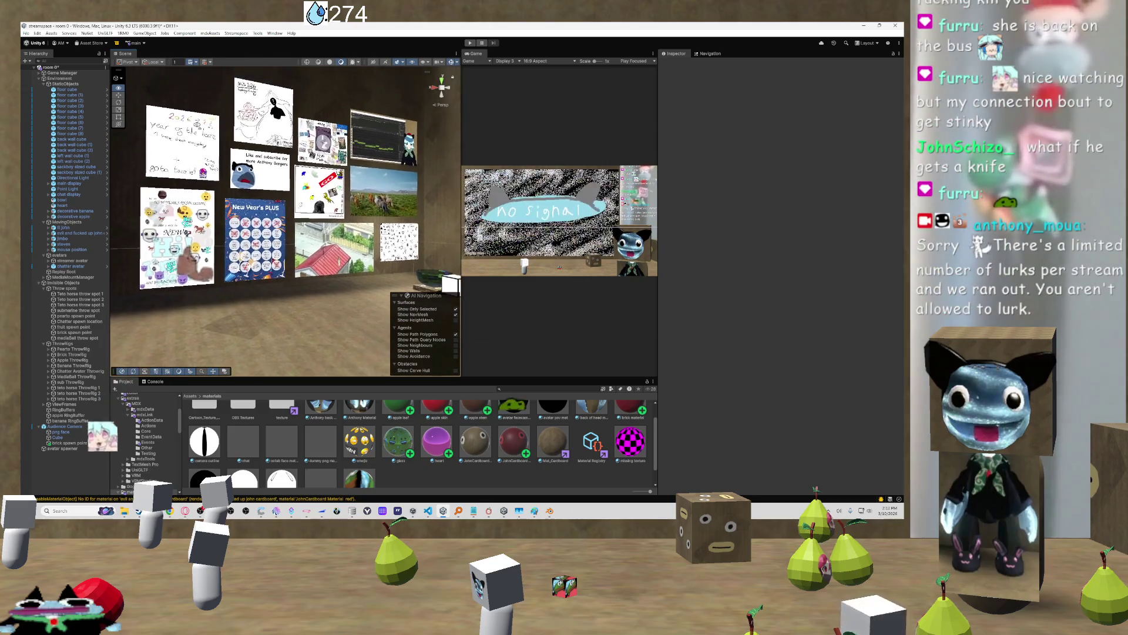
key(a)
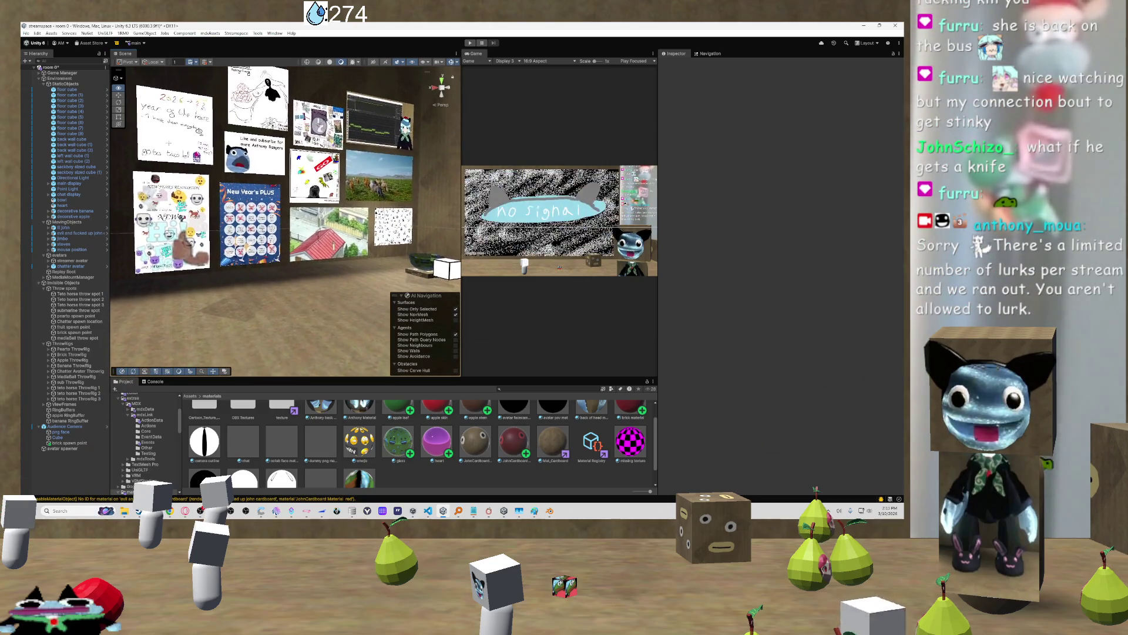
key(w)
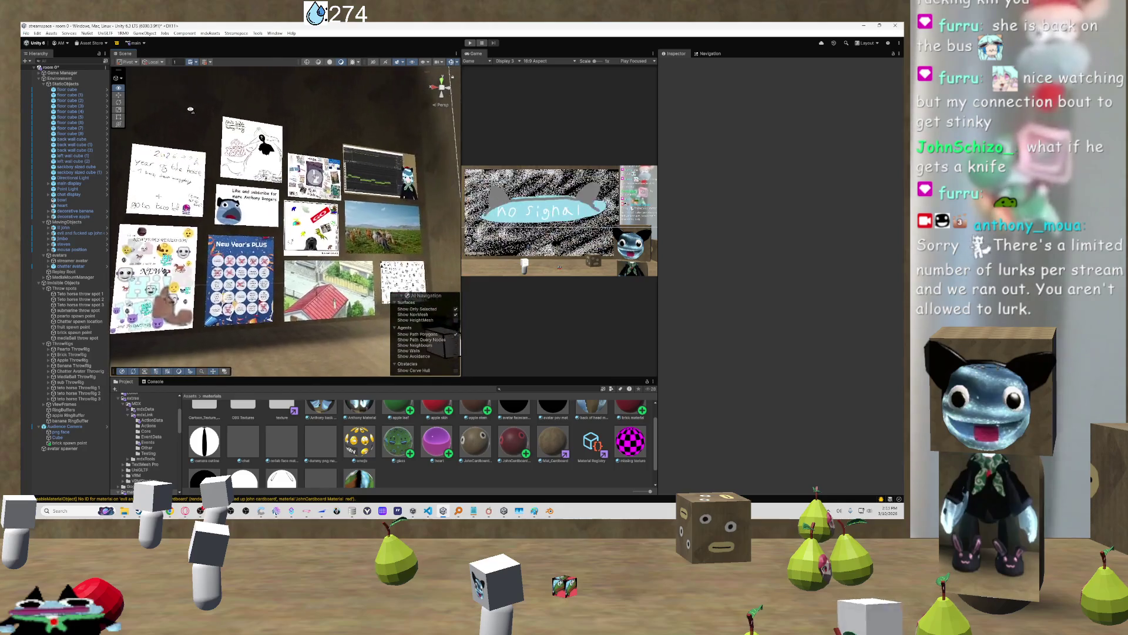
key(a)
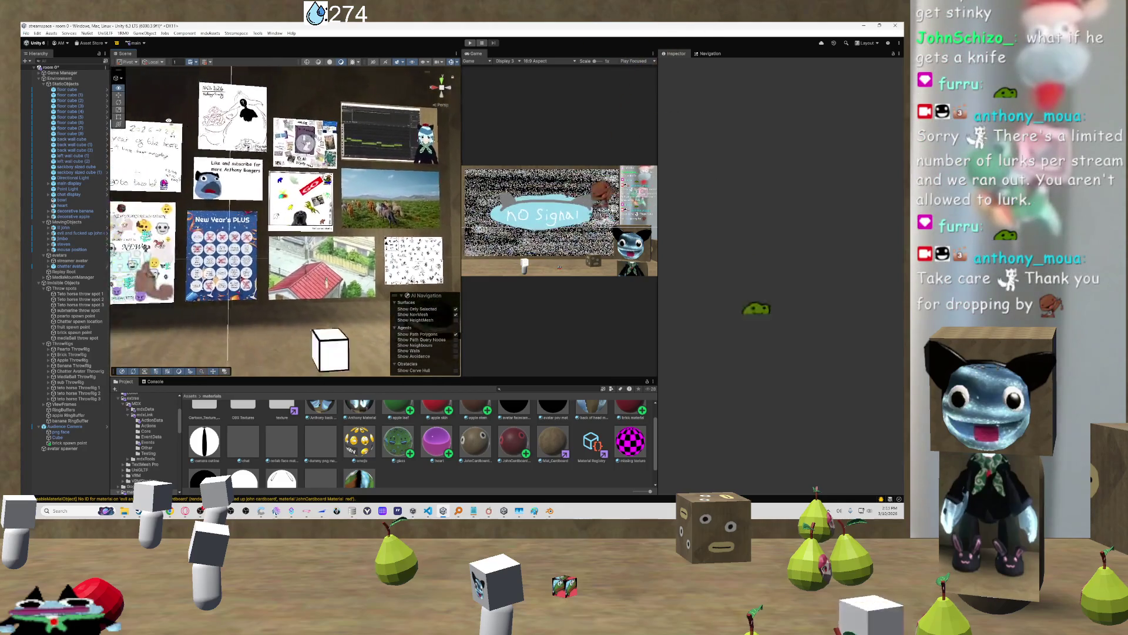
key(d)
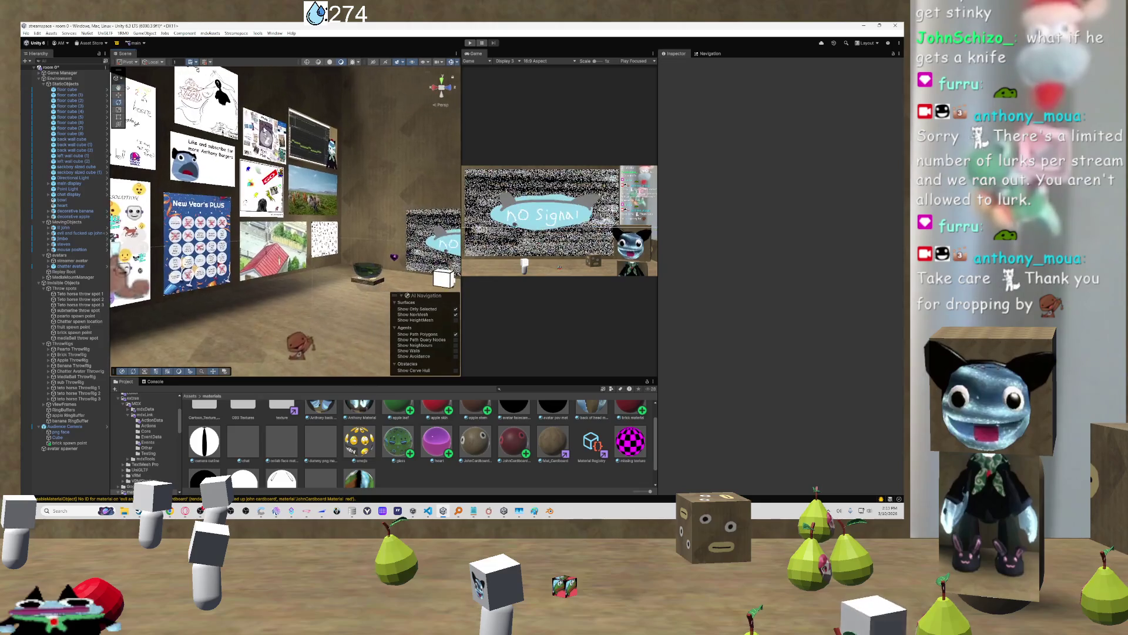
drag(362, 219, 444, 274)
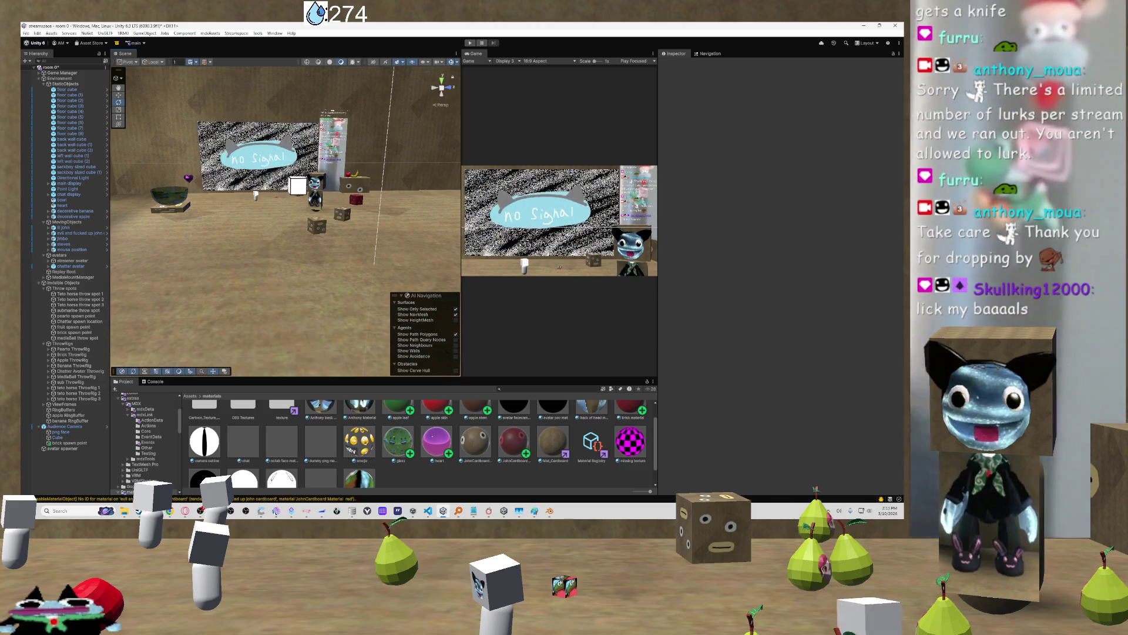
mouse_move(207, 245)
mouse_down()
mouse_move(268, 208)
mouse_move(204, 237)
mouse_move(222, 234)
mouse_up()
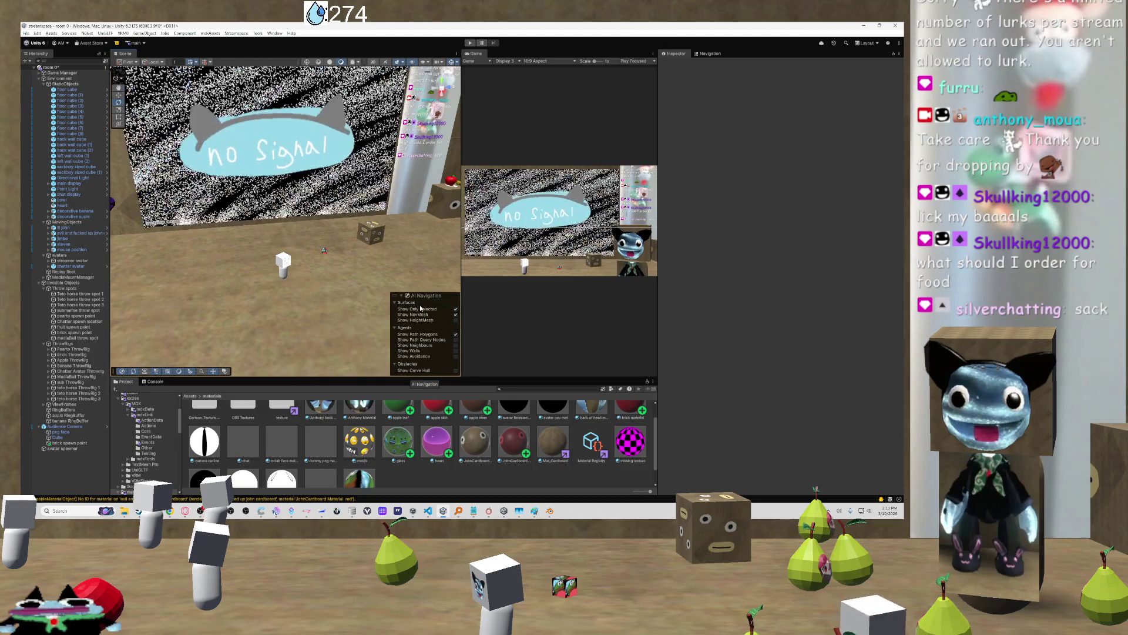
drag(415, 281, 413, 248)
Orbit past the avatar and dice and select the white Audience Camera cube
key(d)
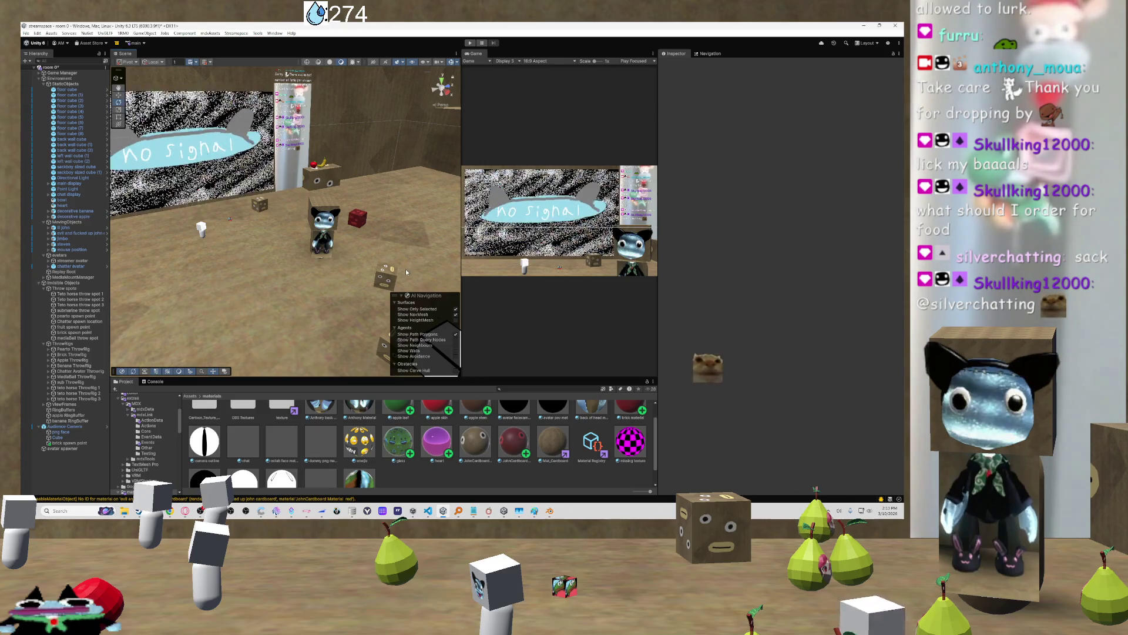
mouse_move(303, 303)
mouse_down()
mouse_move(277, 289)
mouse_move(307, 229)
mouse_up()
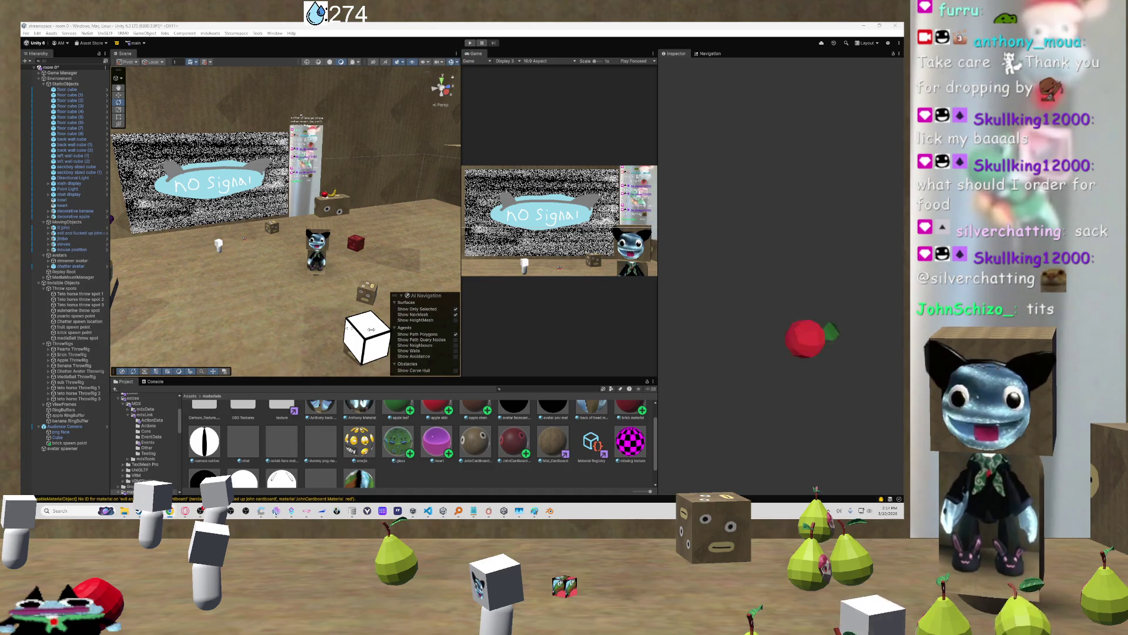
drag(235, 253, 219, 257)
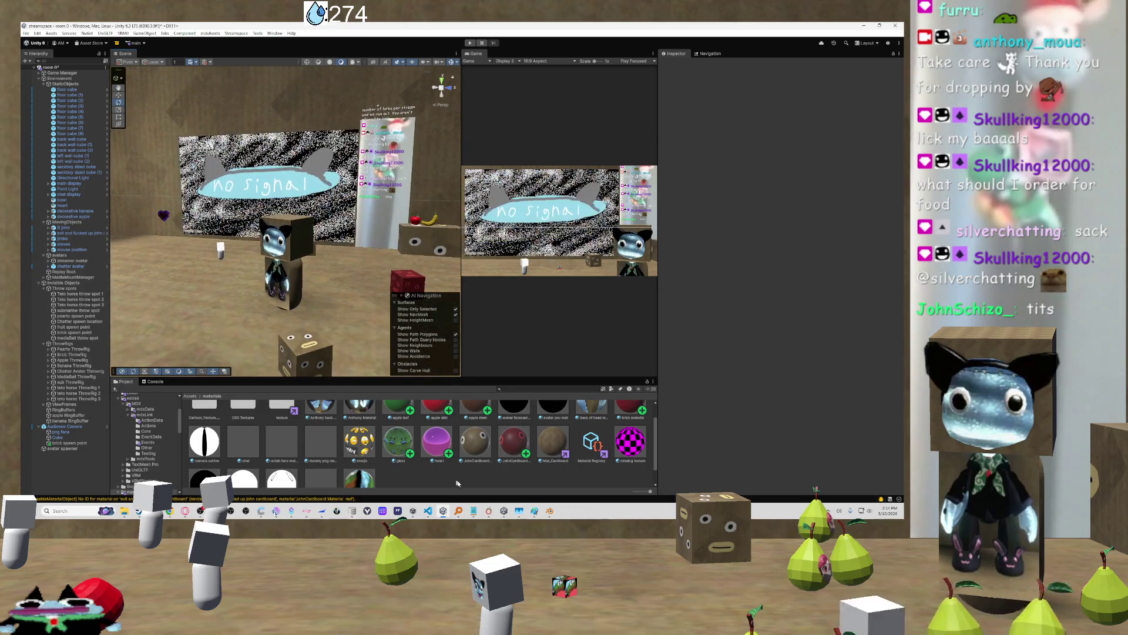
mouse_move(534, 511)
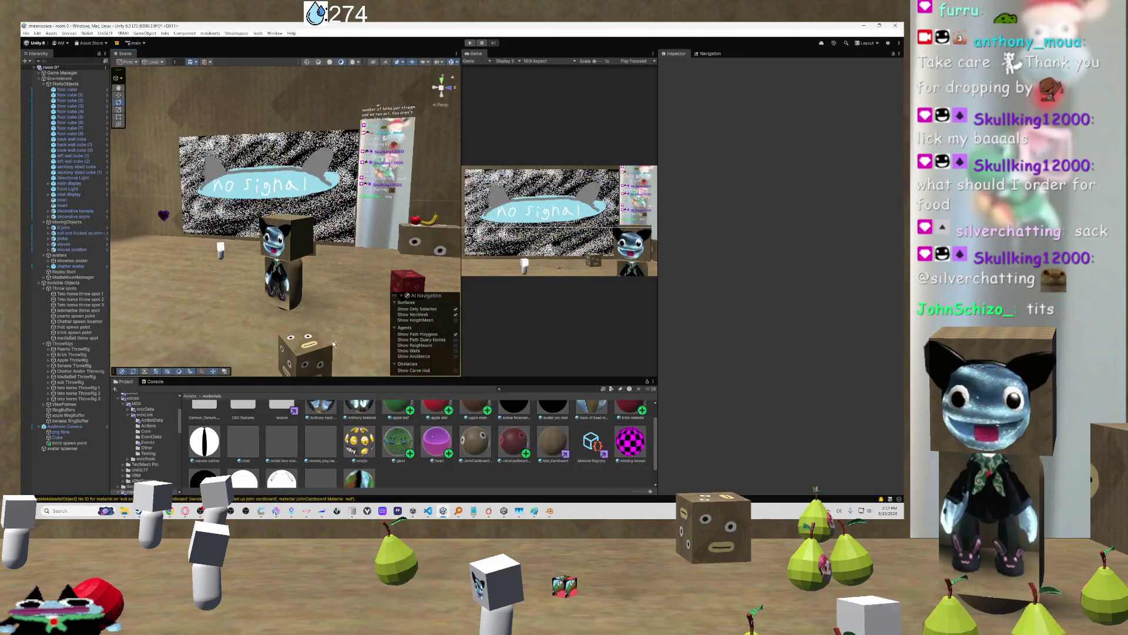
mouse_move(253, 291)
mouse_down()
mouse_move(229, 291)
mouse_move(370, 249)
mouse_up()
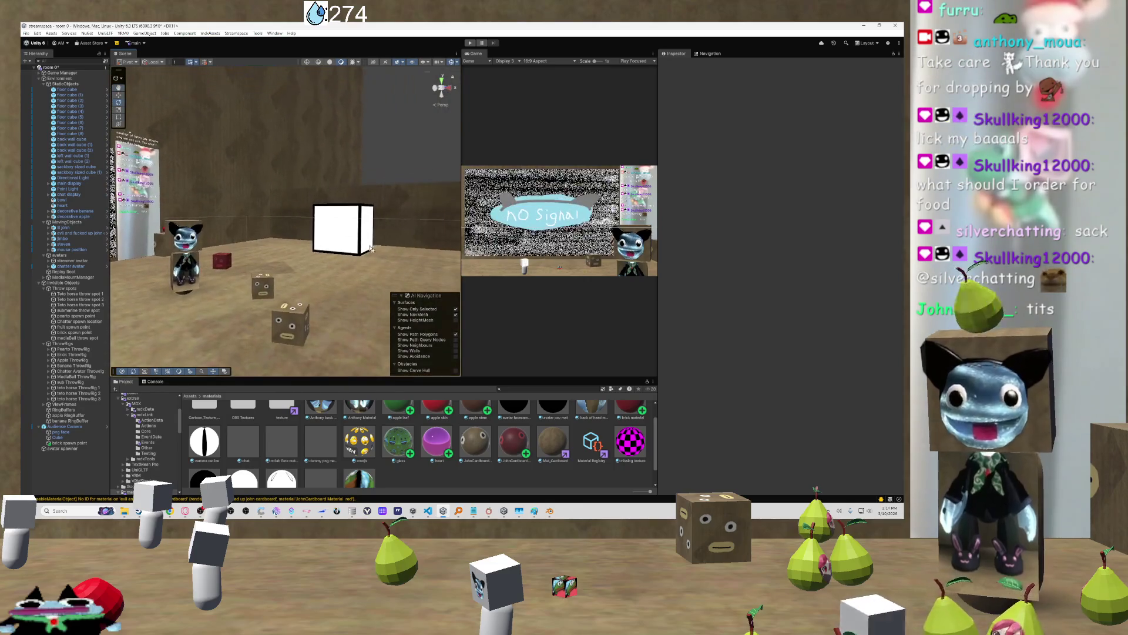
click(369, 248)
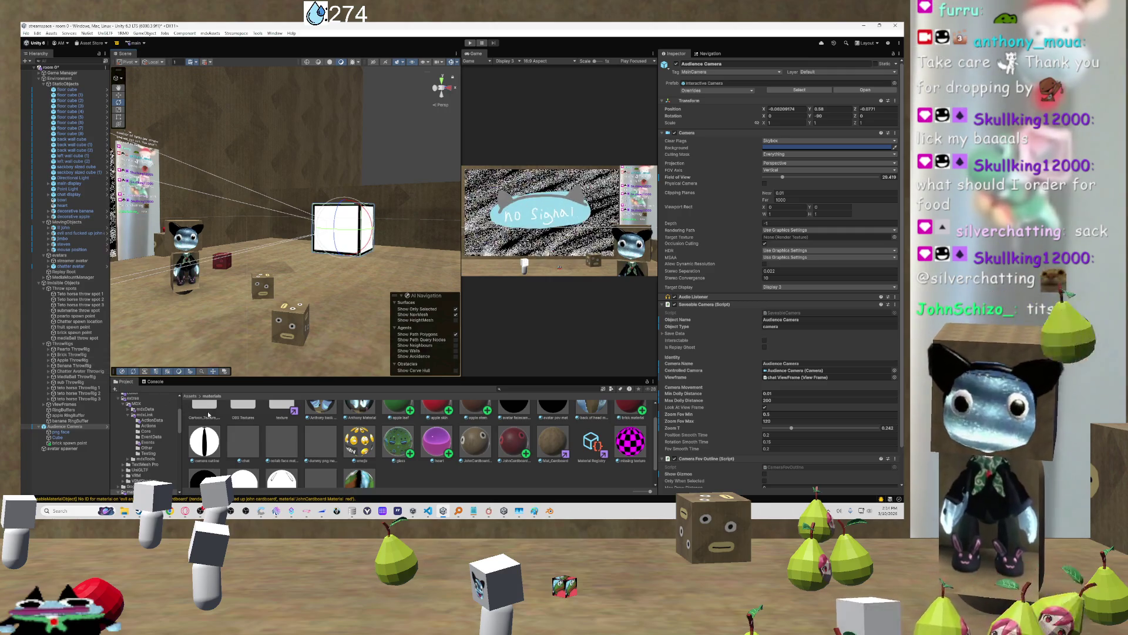
Move the Audience Camera to the right along X with the Move tool and frame it
click(72, 442)
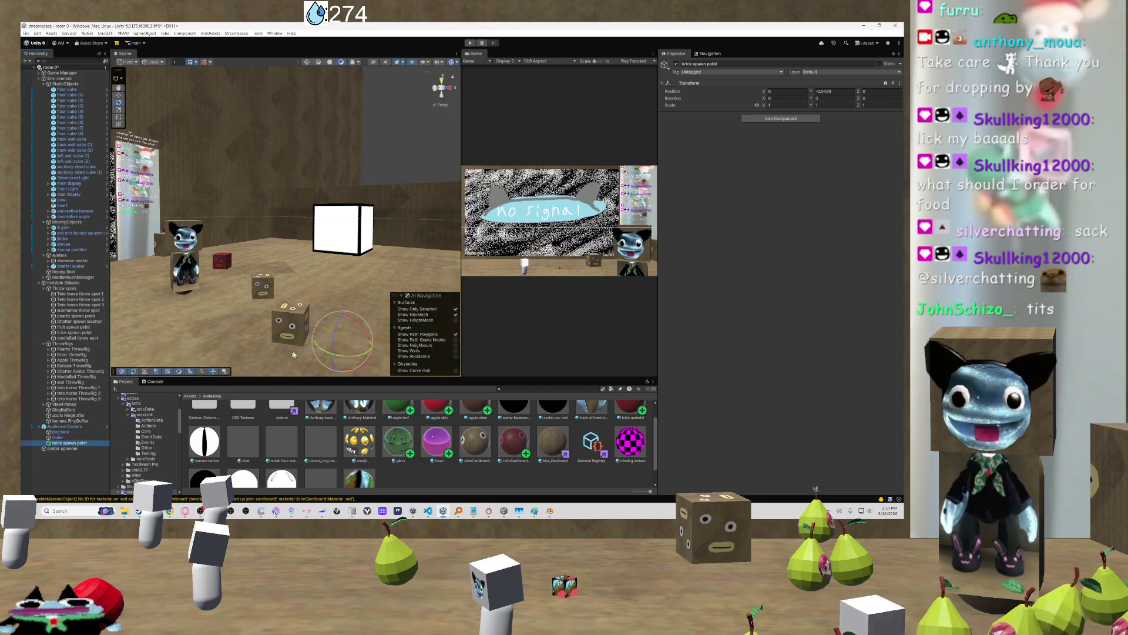
click(331, 231)
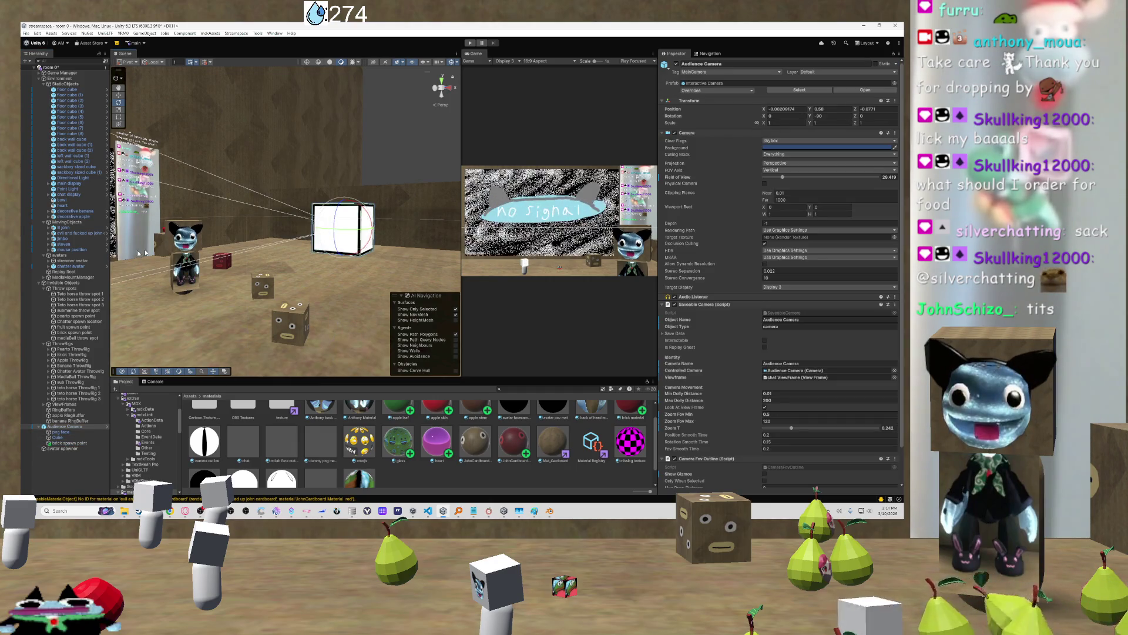
click(118, 94)
drag(317, 228, 445, 205)
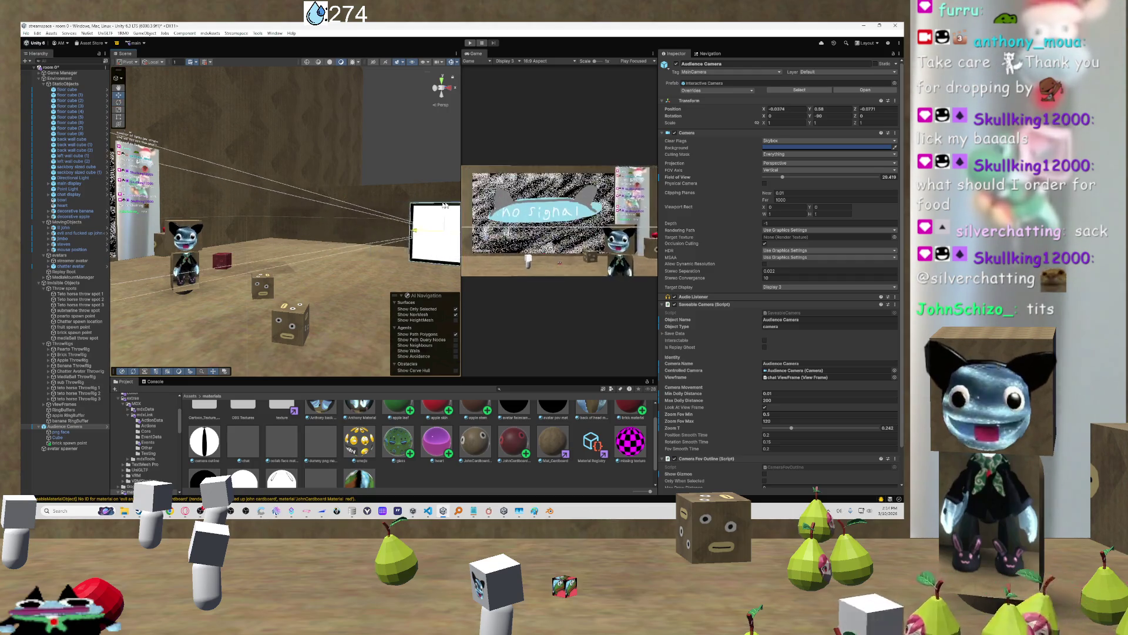
key(f)
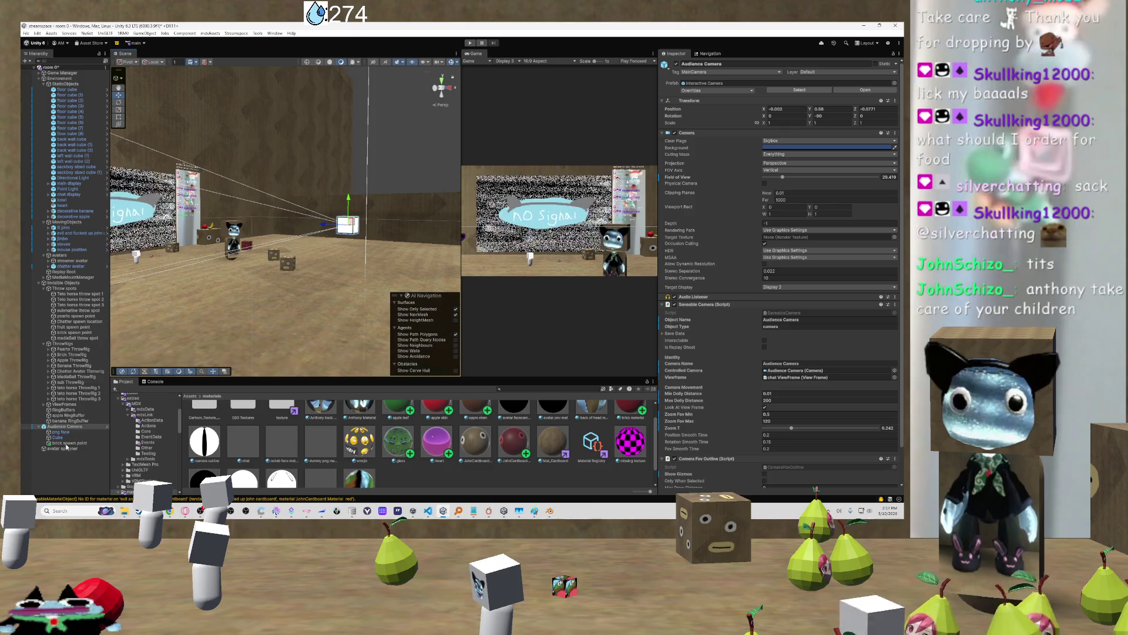
click(64, 426)
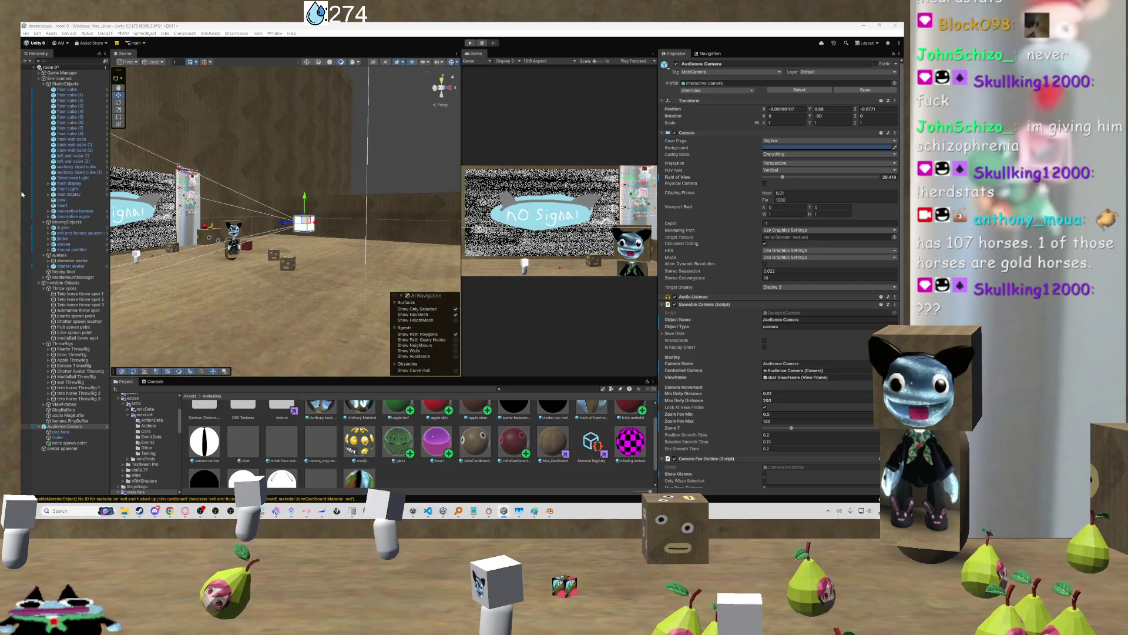
Fly back to the white and red cubes and select the Audience Camera's child Cube
scroll(298, 225, up, 8)
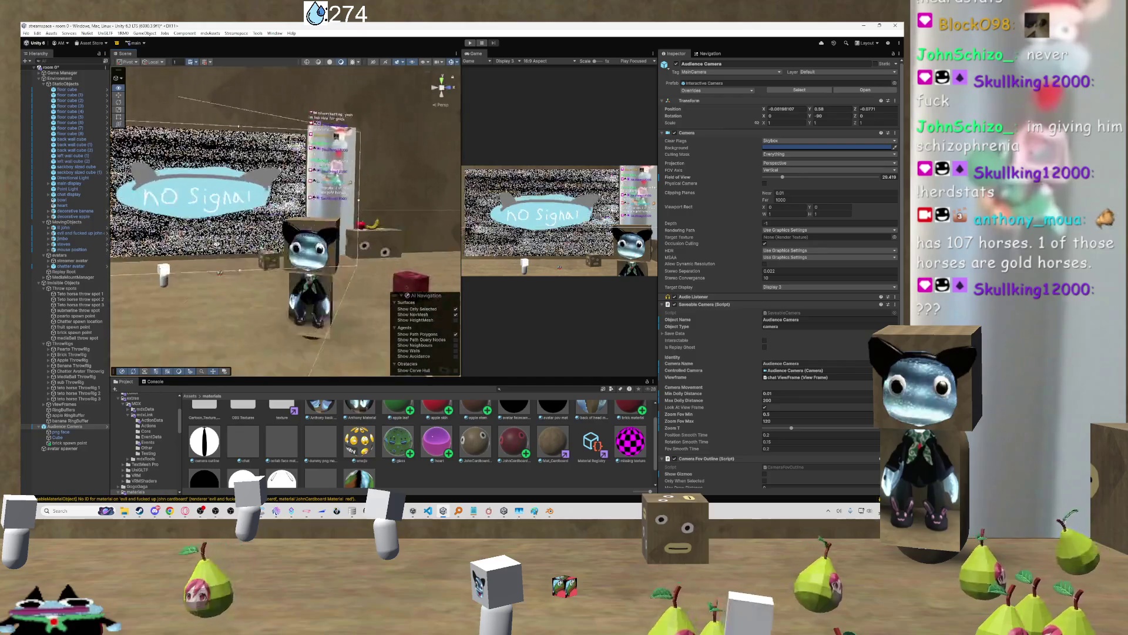
drag(207, 249, 340, 259)
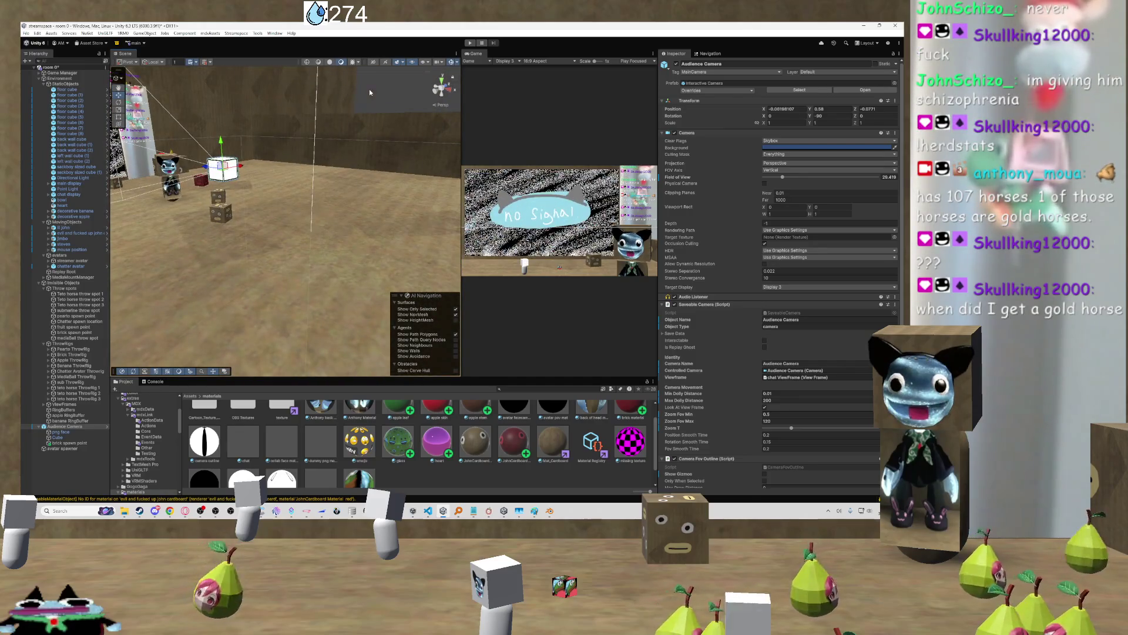
click(369, 92)
mouse_move(293, 150)
mouse_down()
mouse_move(355, 132)
mouse_move(245, 174)
mouse_move(291, 183)
mouse_move(108, 229)
mouse_up()
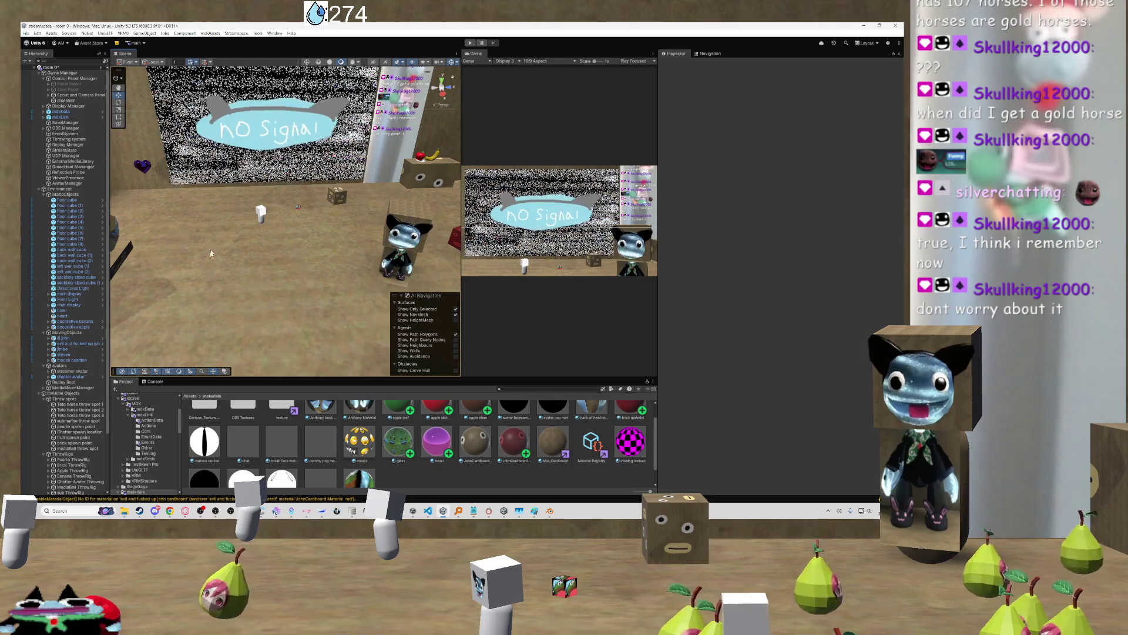
mouse_move(257, 257)
mouse_down()
mouse_move(234, 259)
mouse_move(360, 254)
mouse_up()
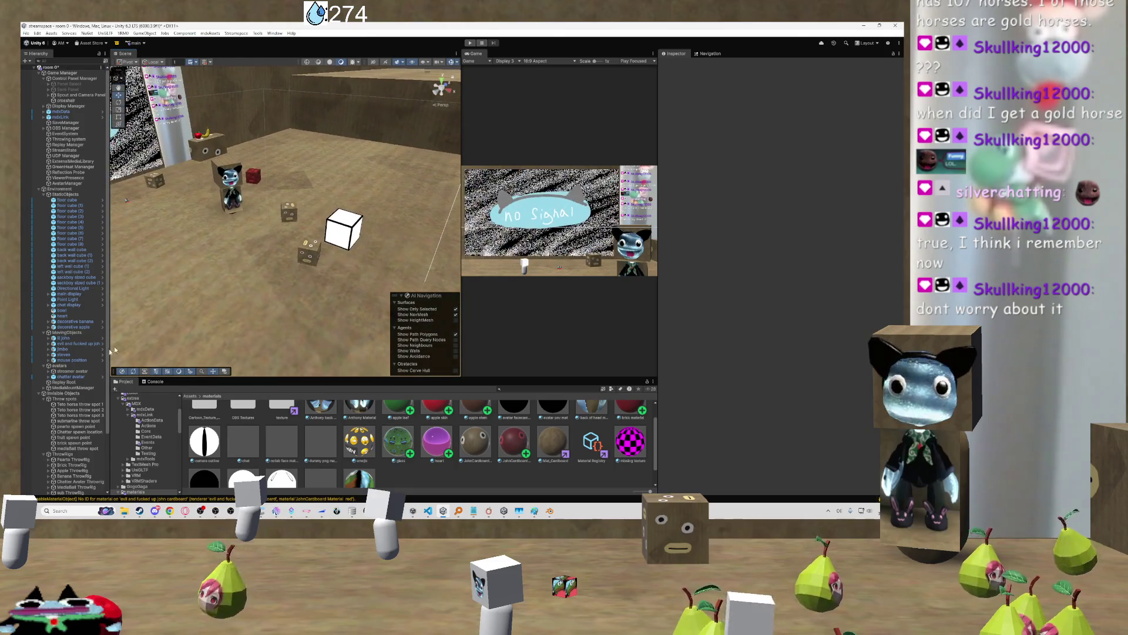
click(350, 238)
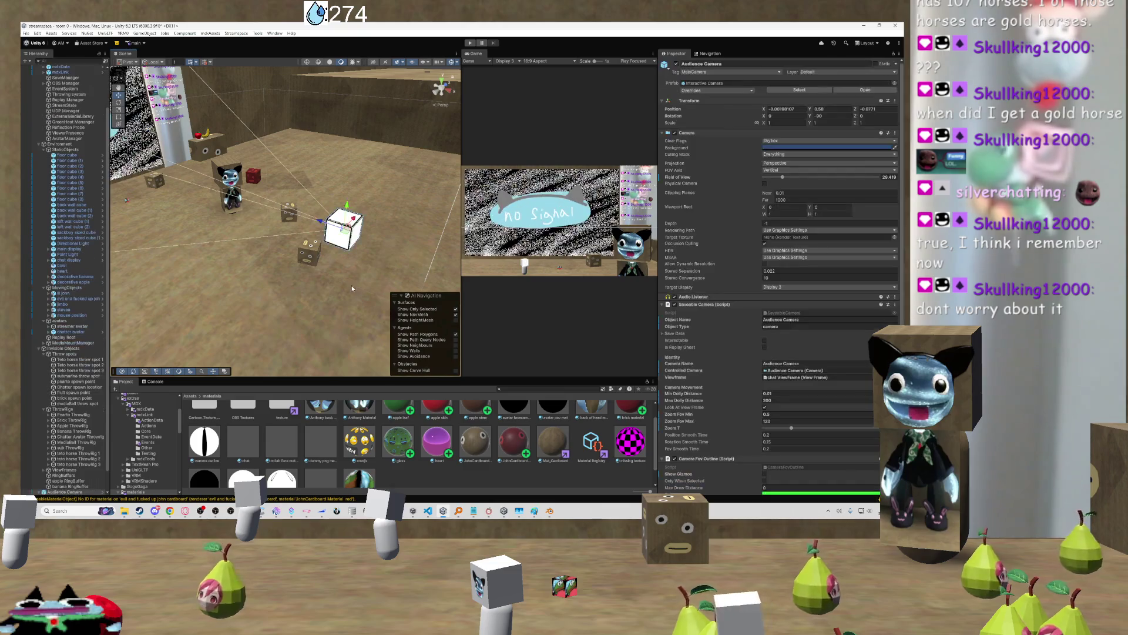
drag(352, 256, 362, 258)
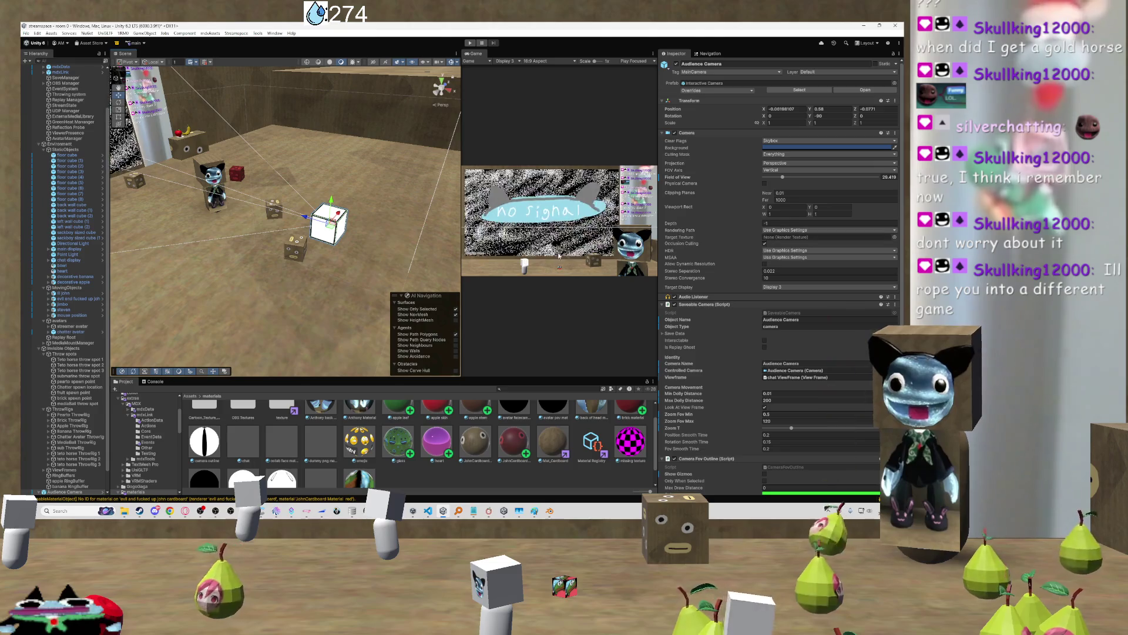
scroll(738, 332, down, 2)
scroll(91, 399, down, 2)
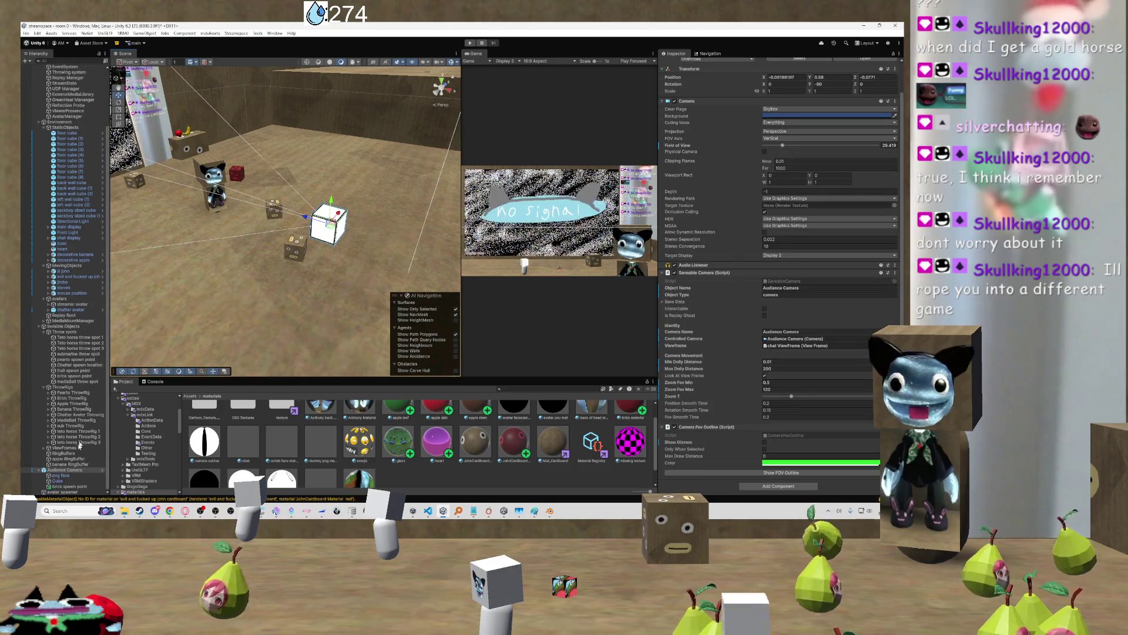
click(57, 481)
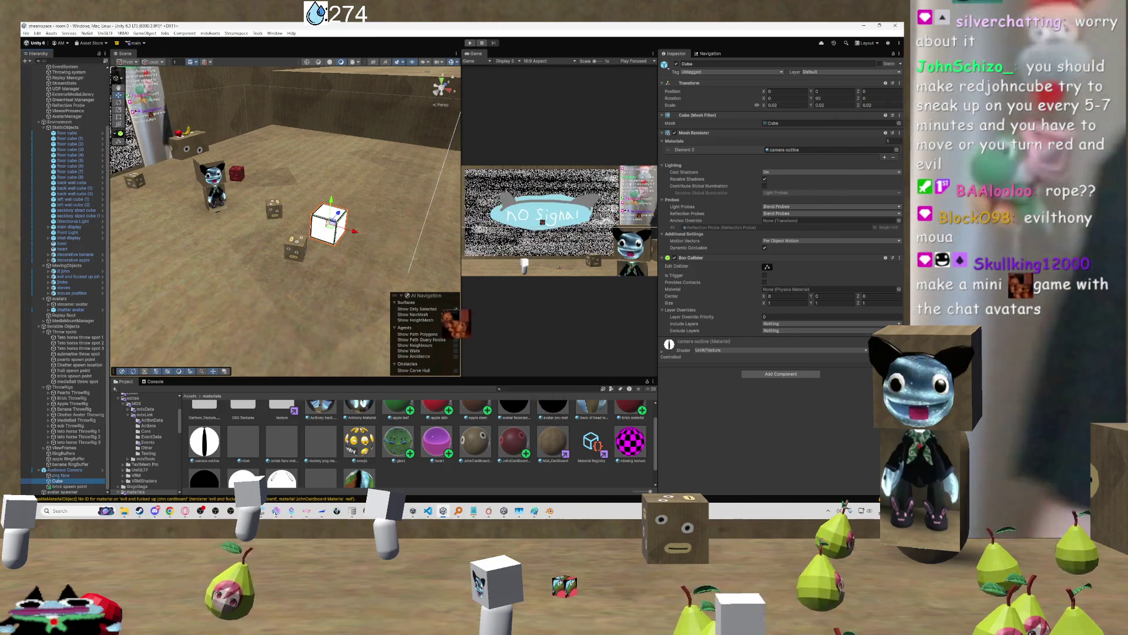
key(super)
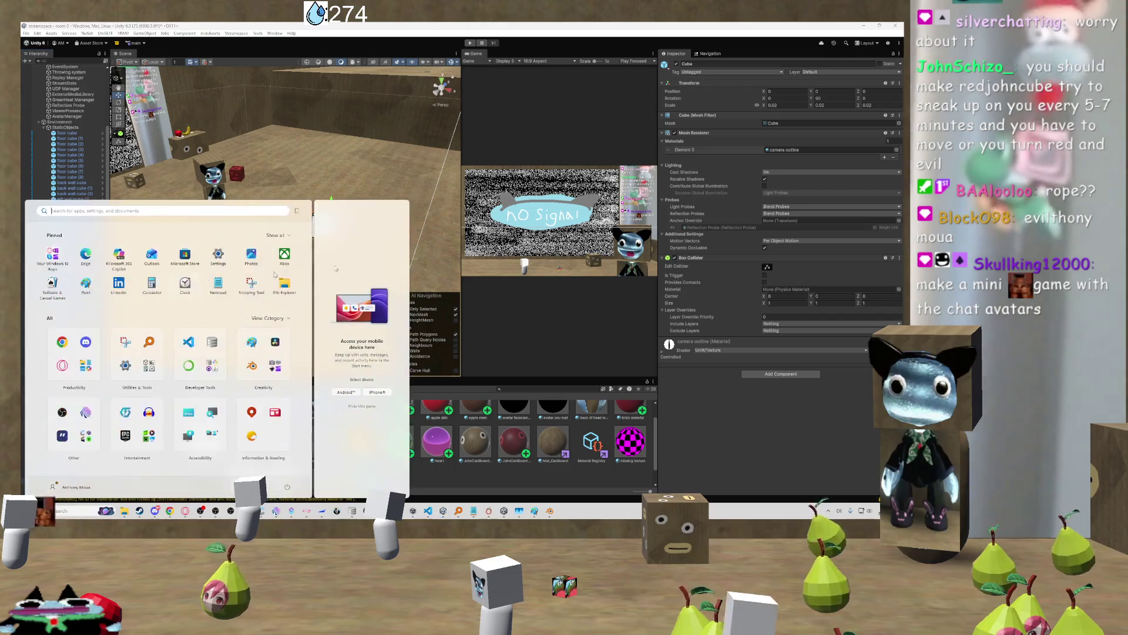
click(723, 228)
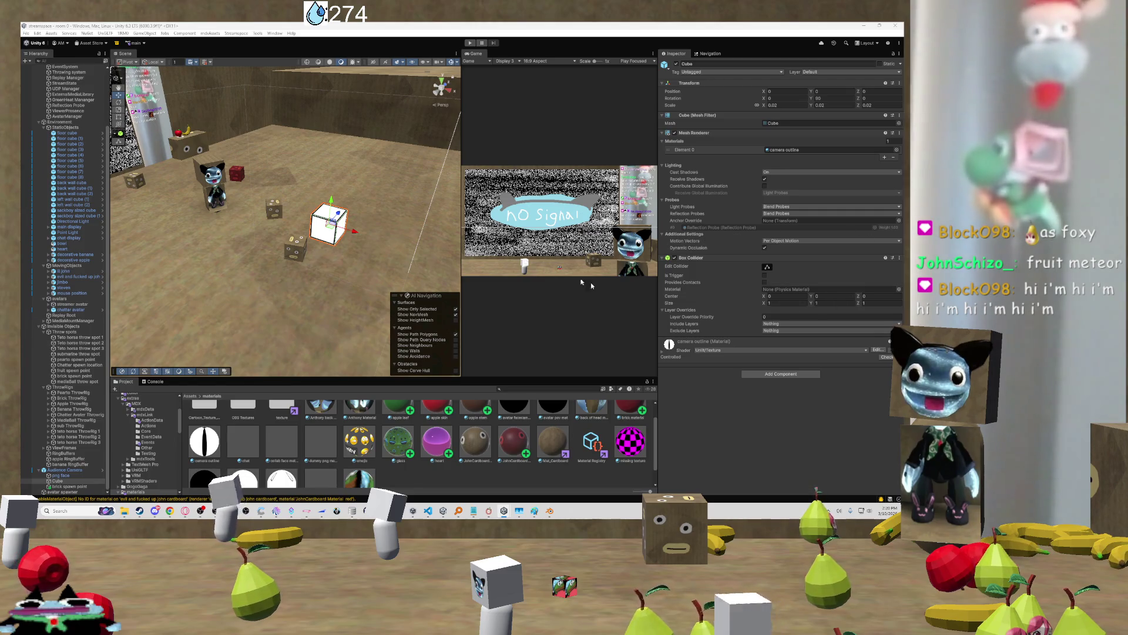
mouse_move(310, 257)
mouse_down()
mouse_move(295, 259)
mouse_move(656, 237)
mouse_up()
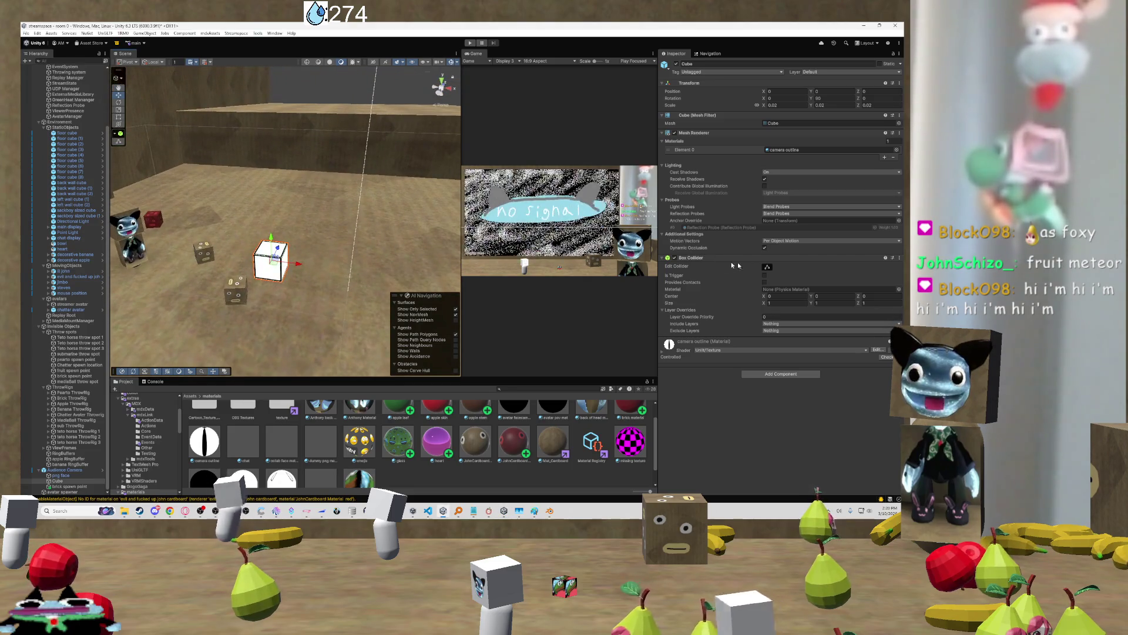
Remove the cube's Box Collider, then undo to restore it
click(900, 259)
click(859, 292)
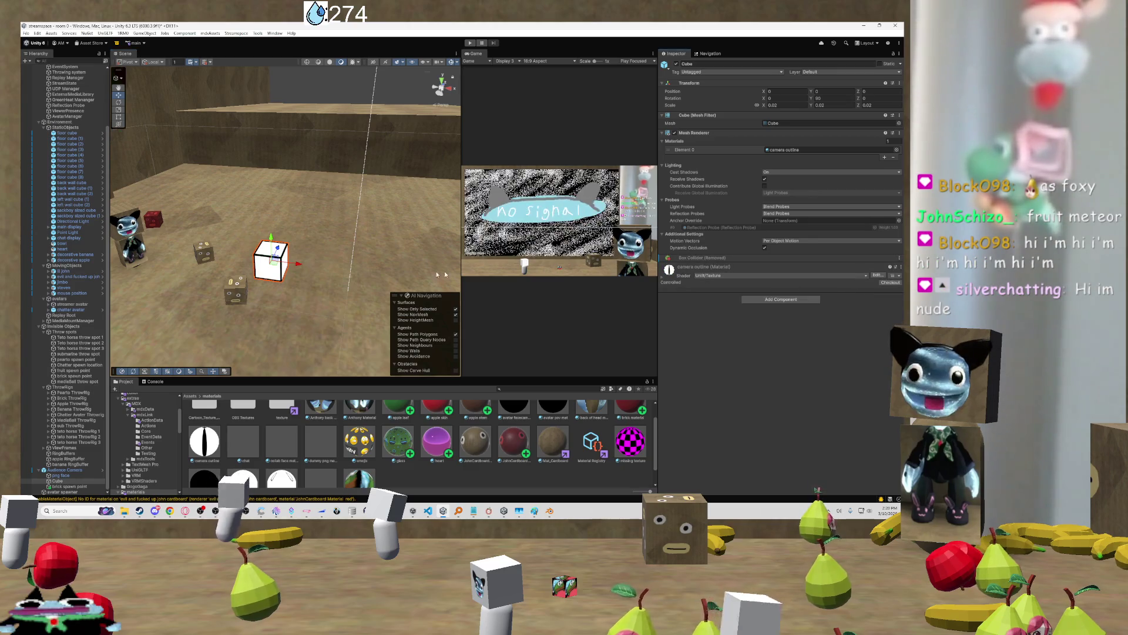
drag(282, 285, 201, 283)
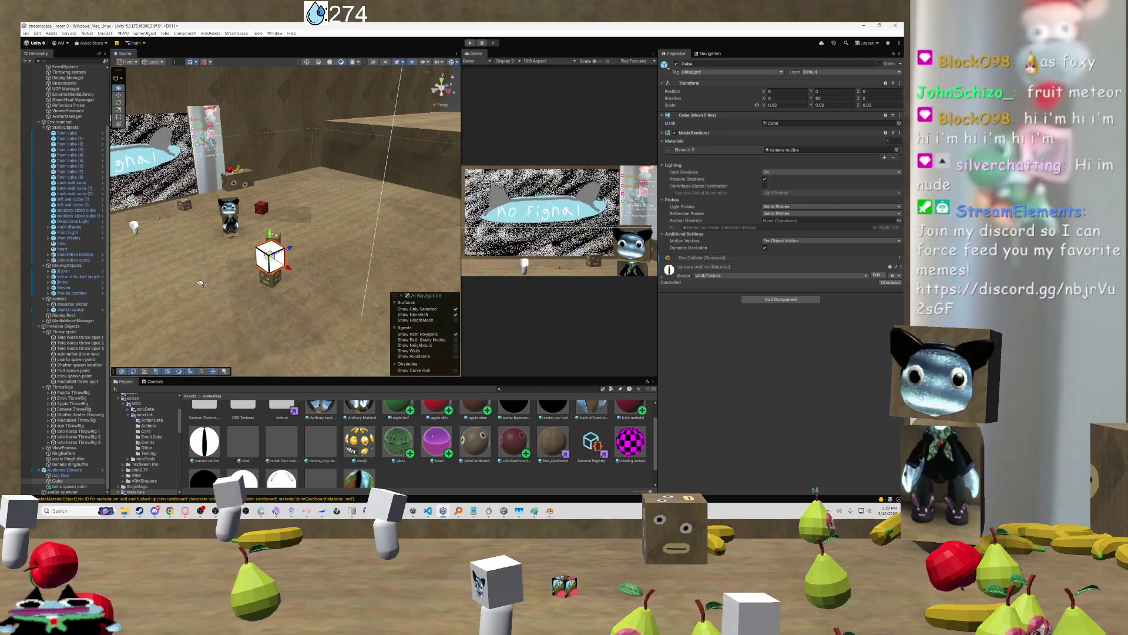
key(ctrl+z)
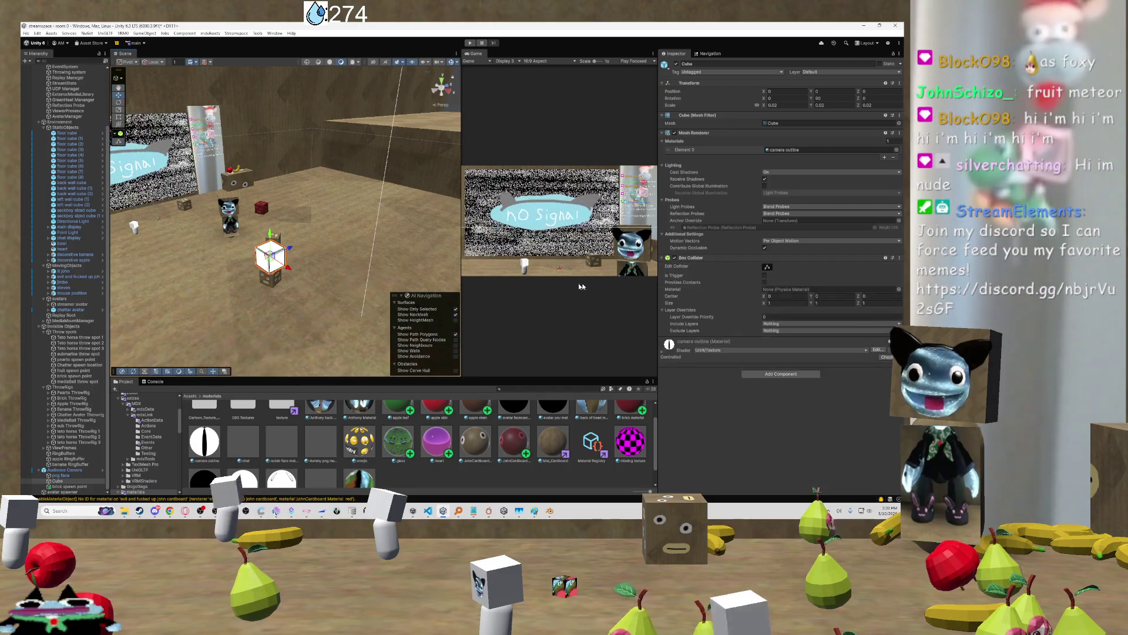
mouse_move(287, 303)
mouse_down()
mouse_move(335, 312)
mouse_move(362, 262)
mouse_move(264, 272)
mouse_move(330, 273)
mouse_up()
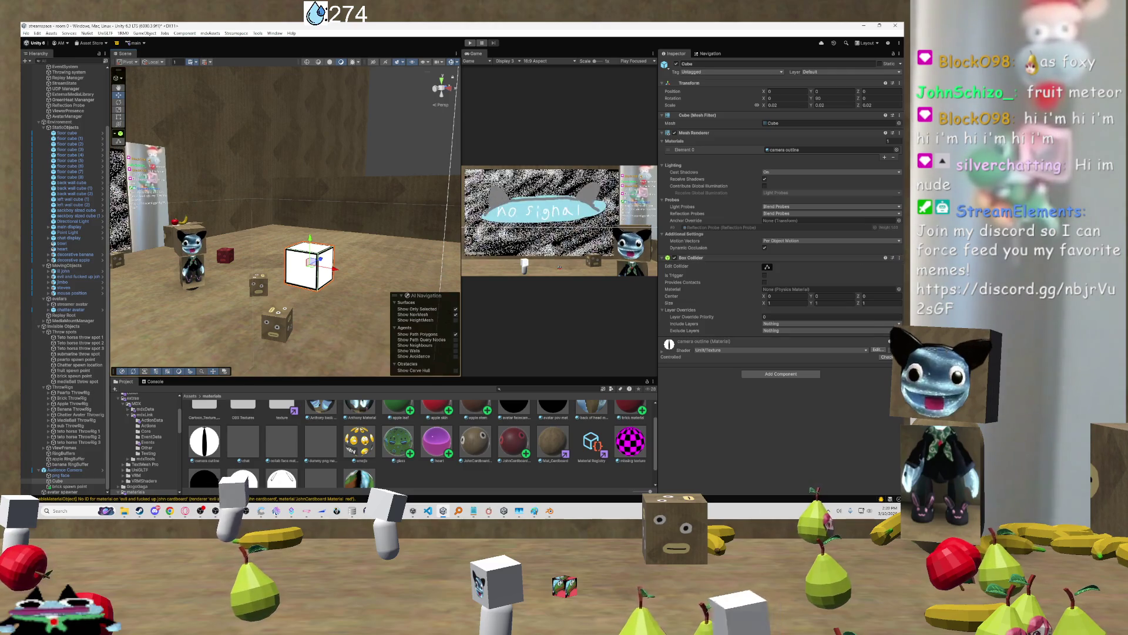
Remove the camera-outline cube's Box Collider for good and select Brick ThrowRig
click(899, 258)
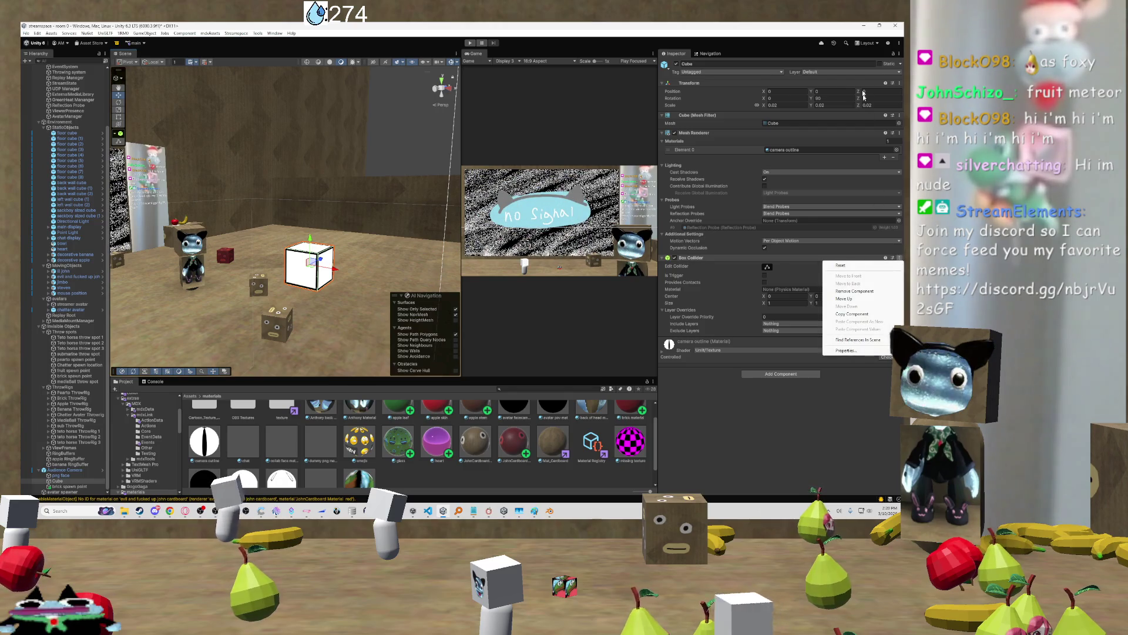
click(865, 72)
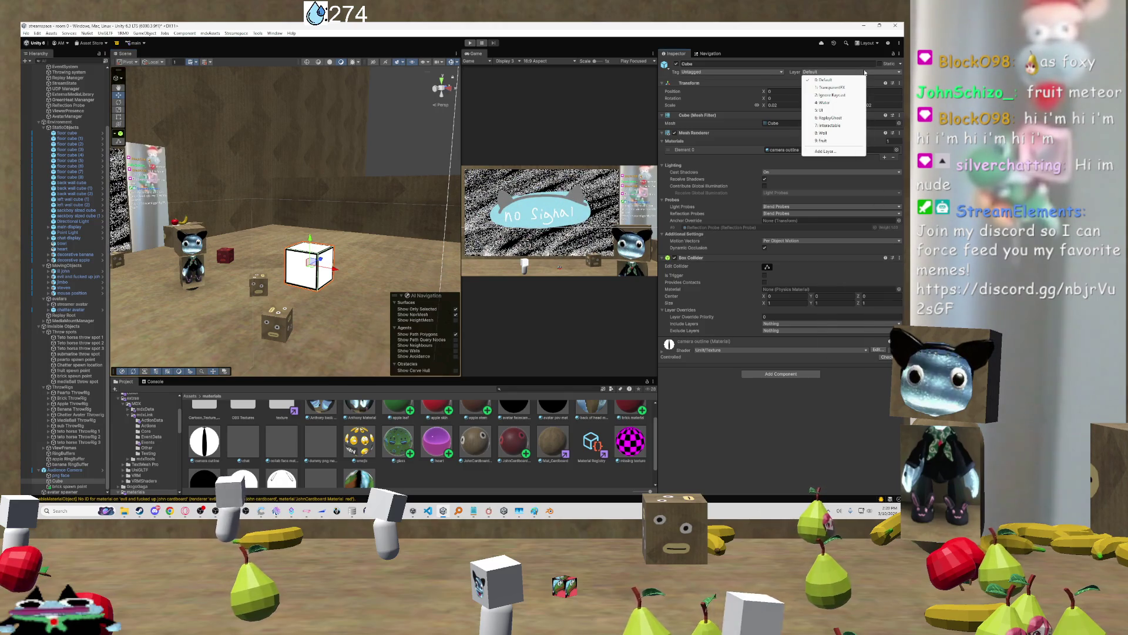
click(821, 249)
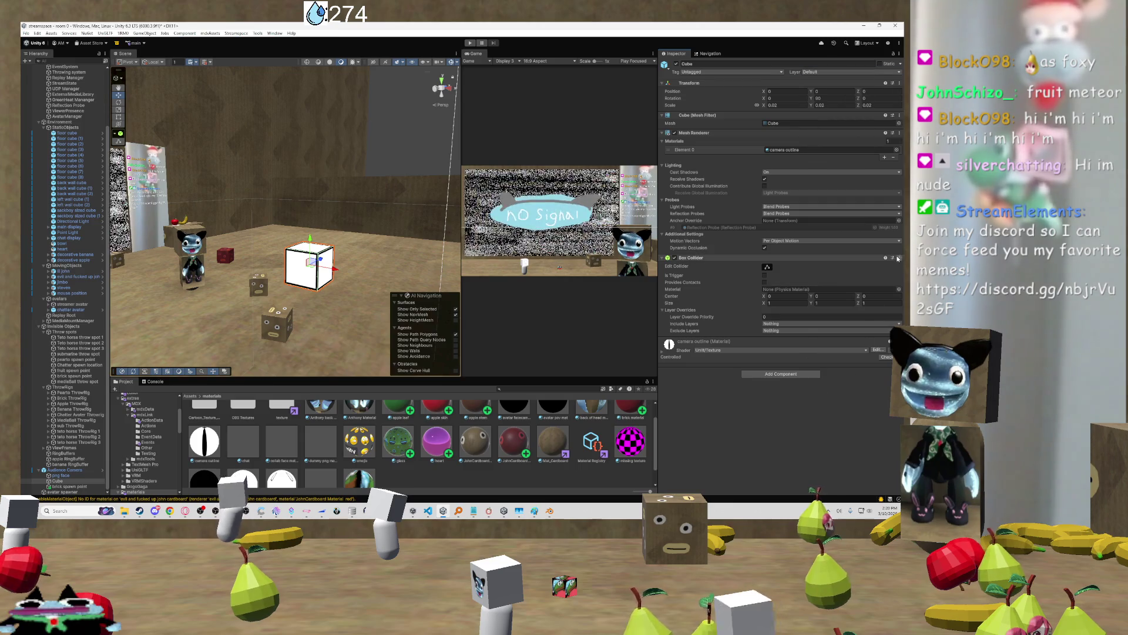
right_click(823, 259)
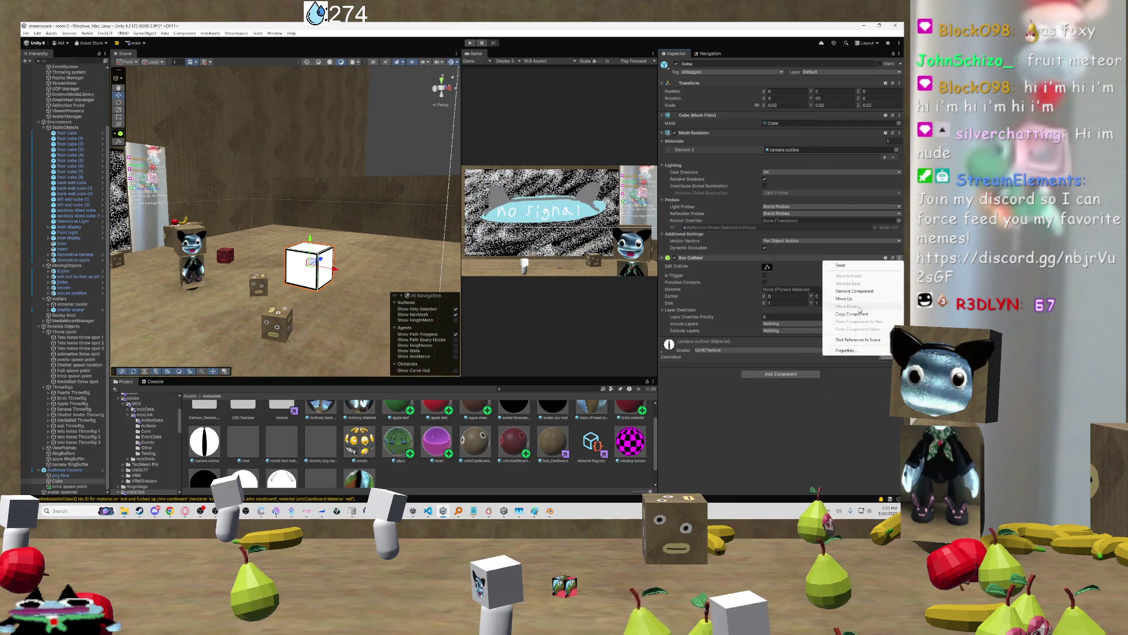
click(861, 291)
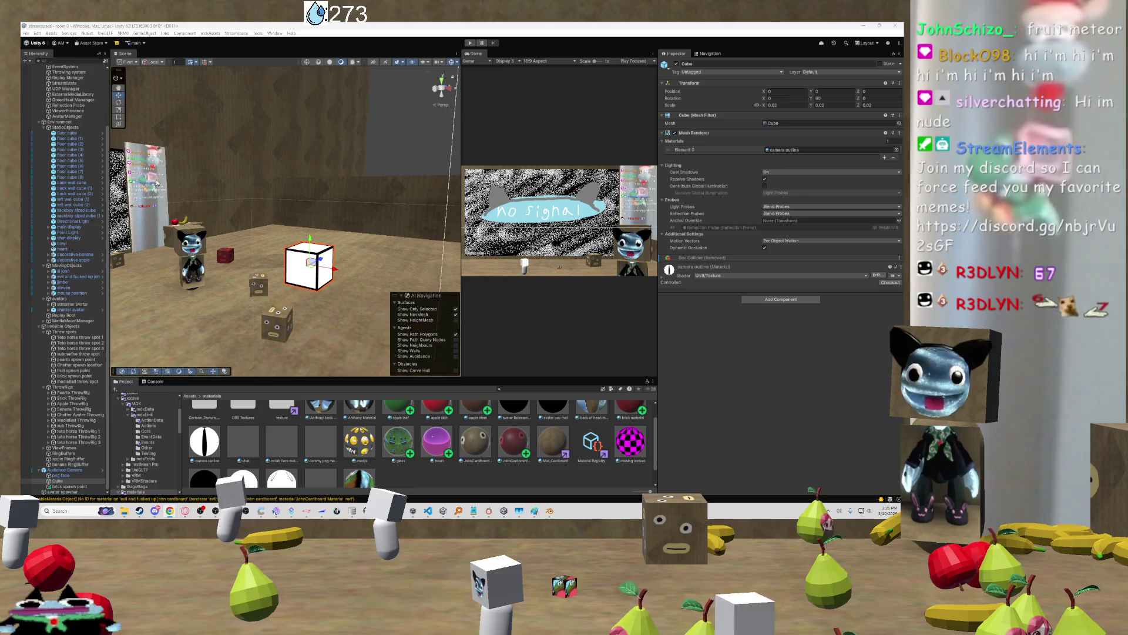
mouse_move(305, 287)
mouse_down()
mouse_move(421, 267)
mouse_move(233, 296)
mouse_move(276, 293)
mouse_move(247, 294)
mouse_up()
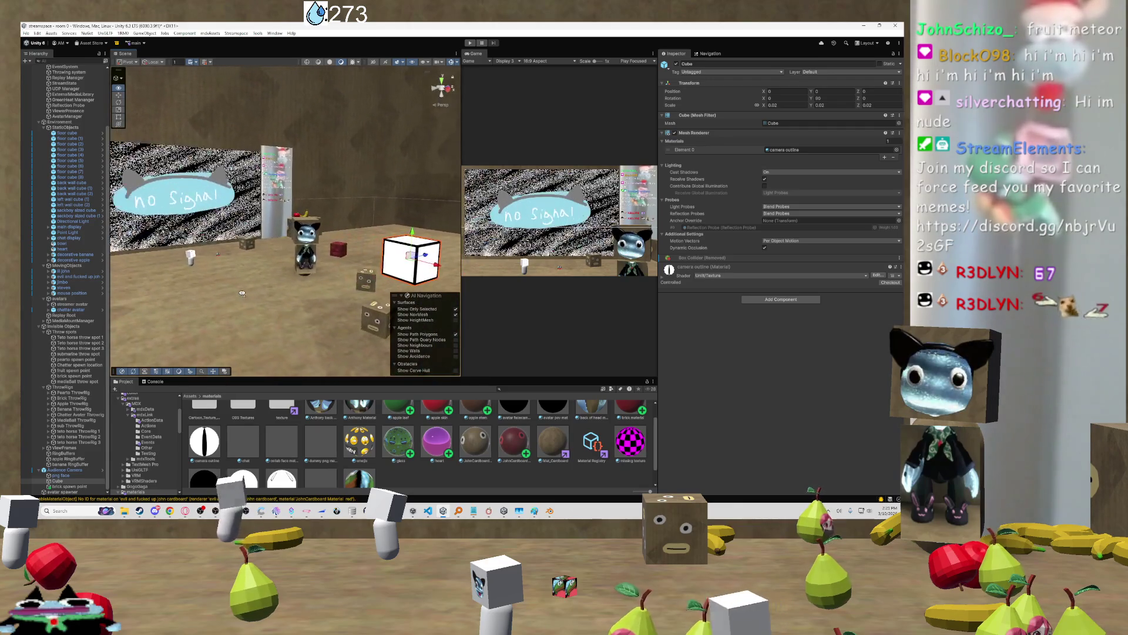
click(78, 399)
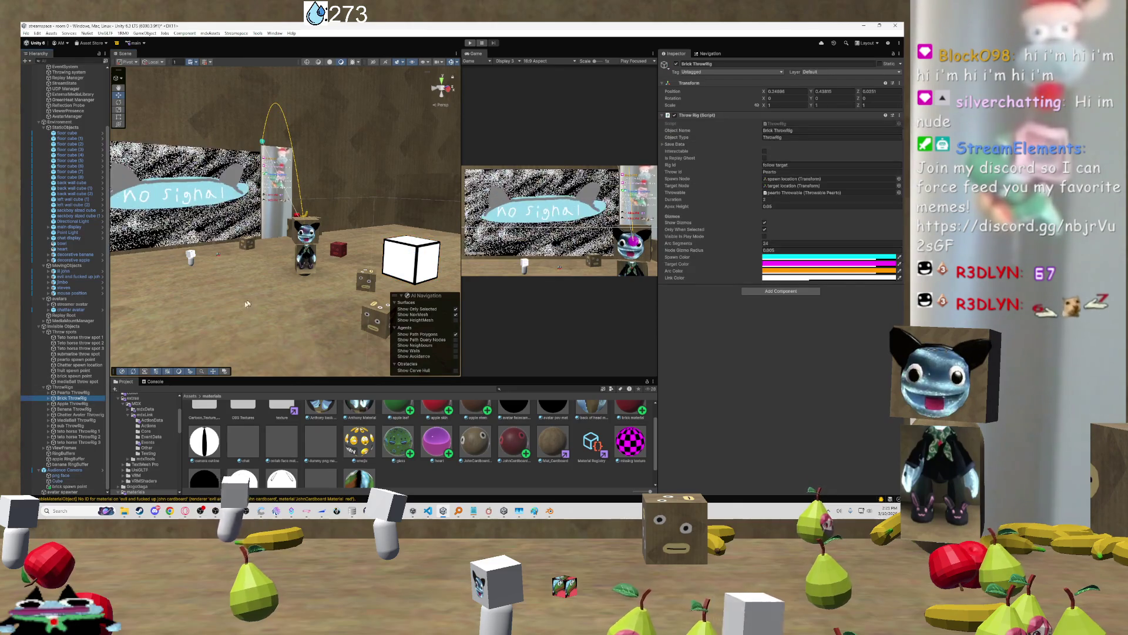
Set the Brick ThrowRig spawn location's Spawn Transform to brick spawn point
click(48, 398)
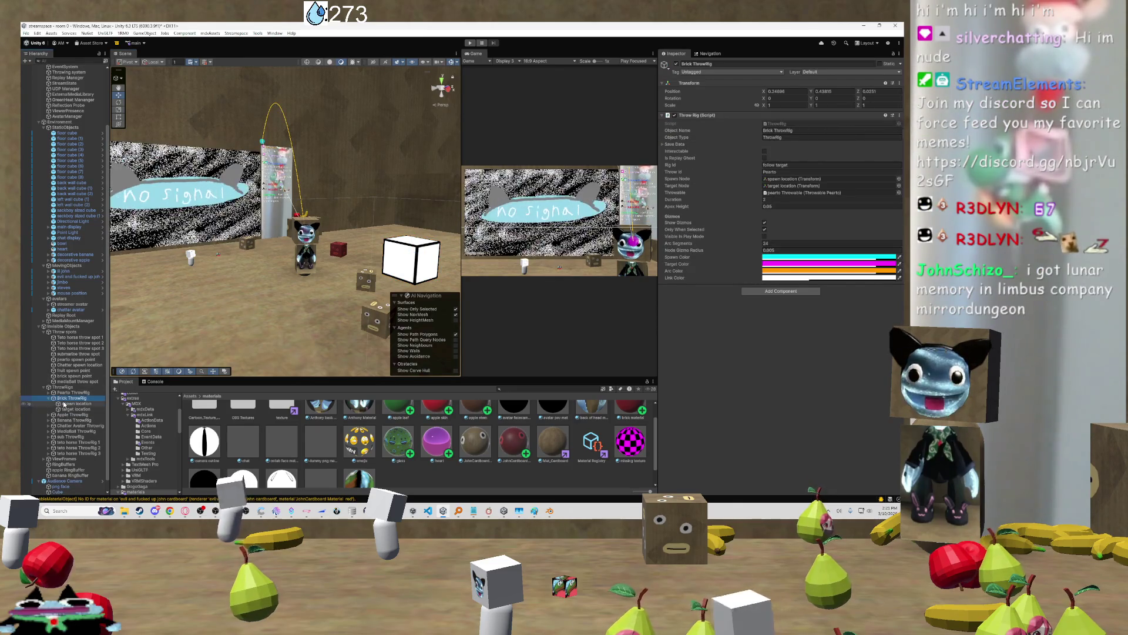
click(73, 404)
click(898, 131)
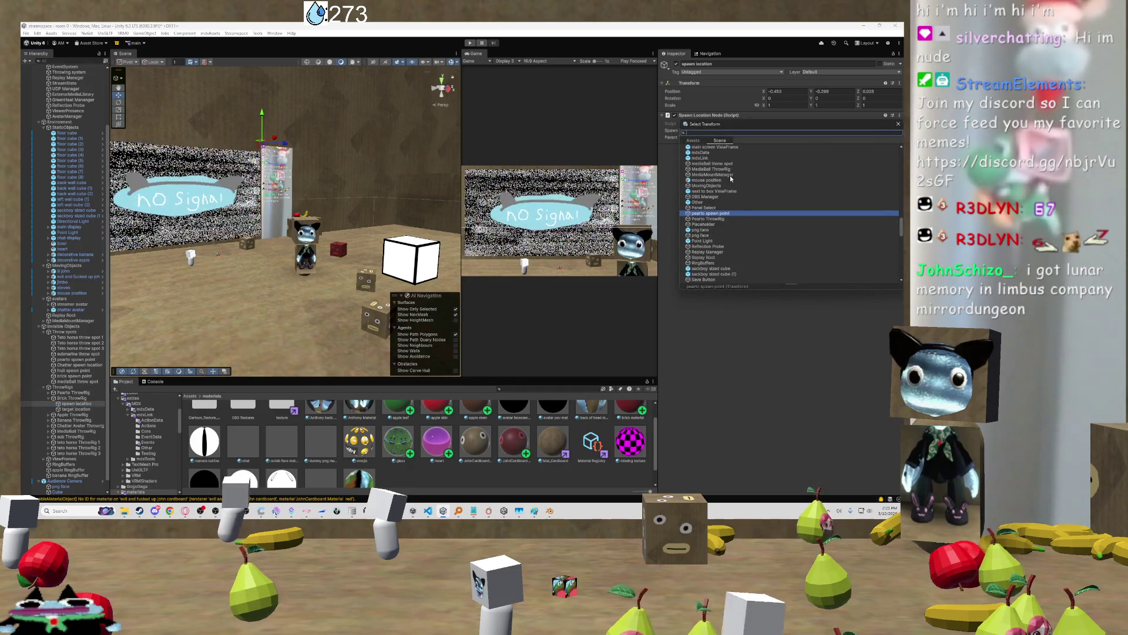
text(bridk)
key(BackSpace)
key(BackSpace)
text(ck)
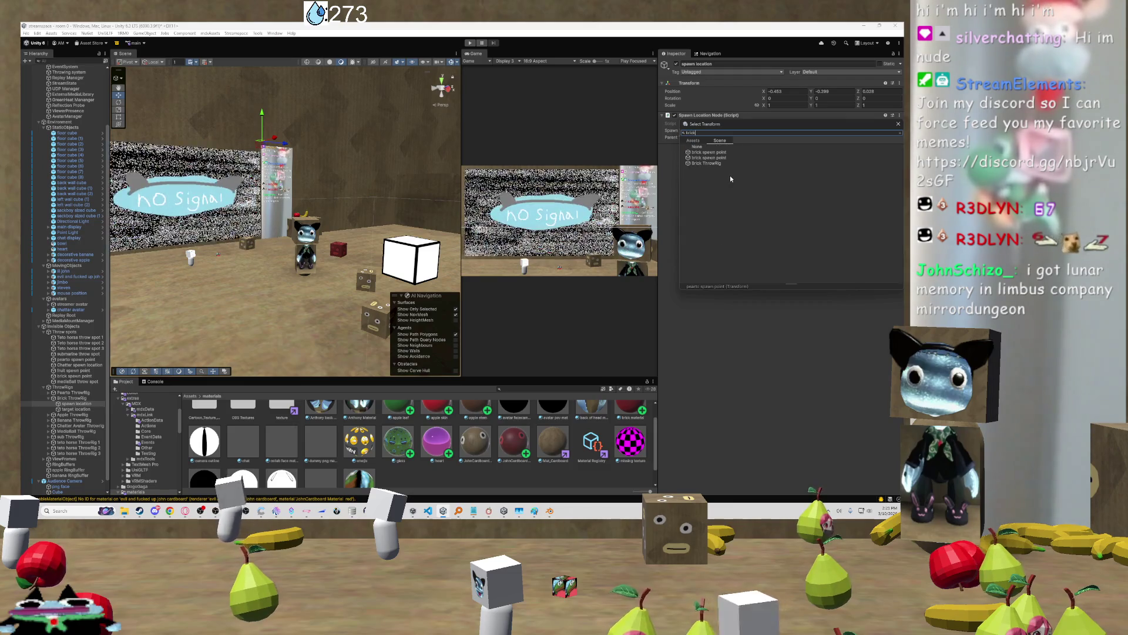
click(711, 158)
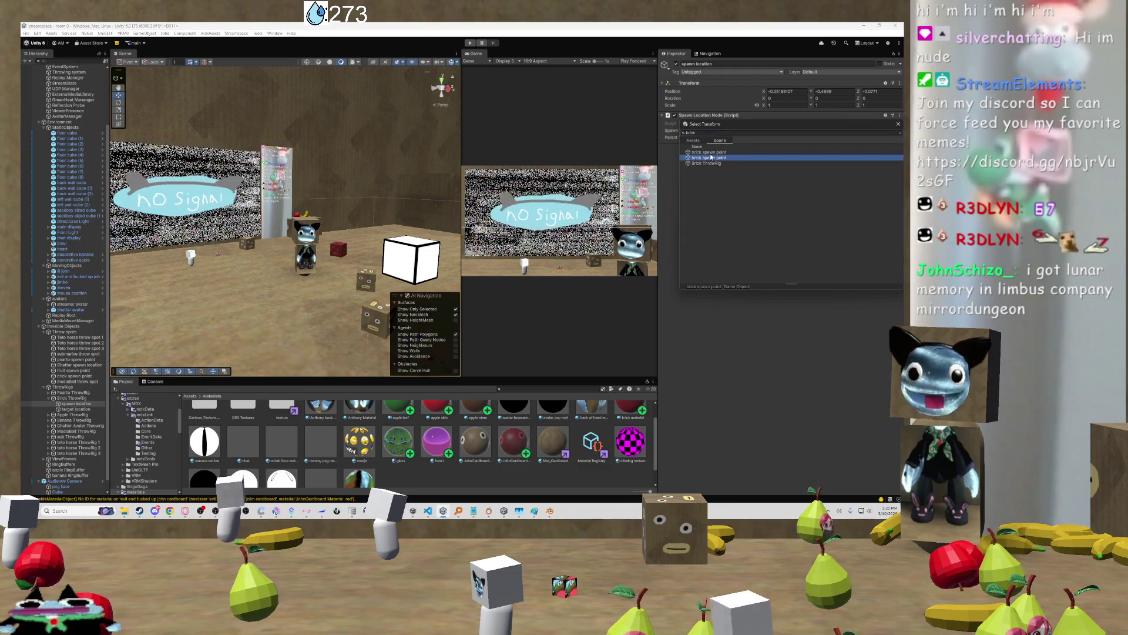
click(709, 152)
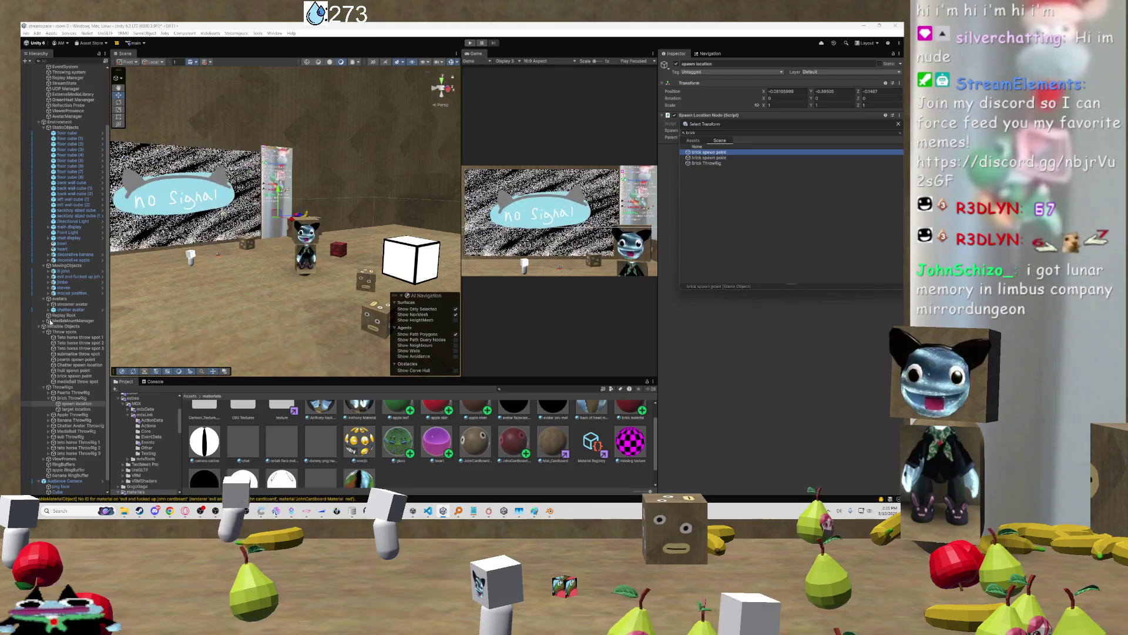
Select the target location child and check the MissingReferenceException errors in the console
scroll(83, 338, down, 1)
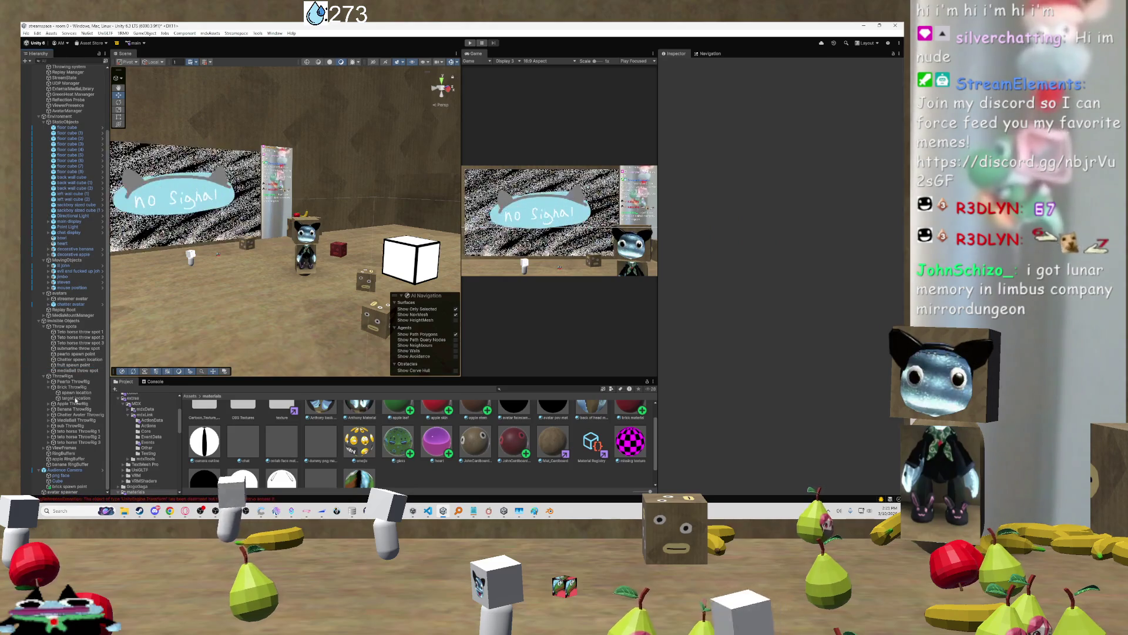
click(75, 398)
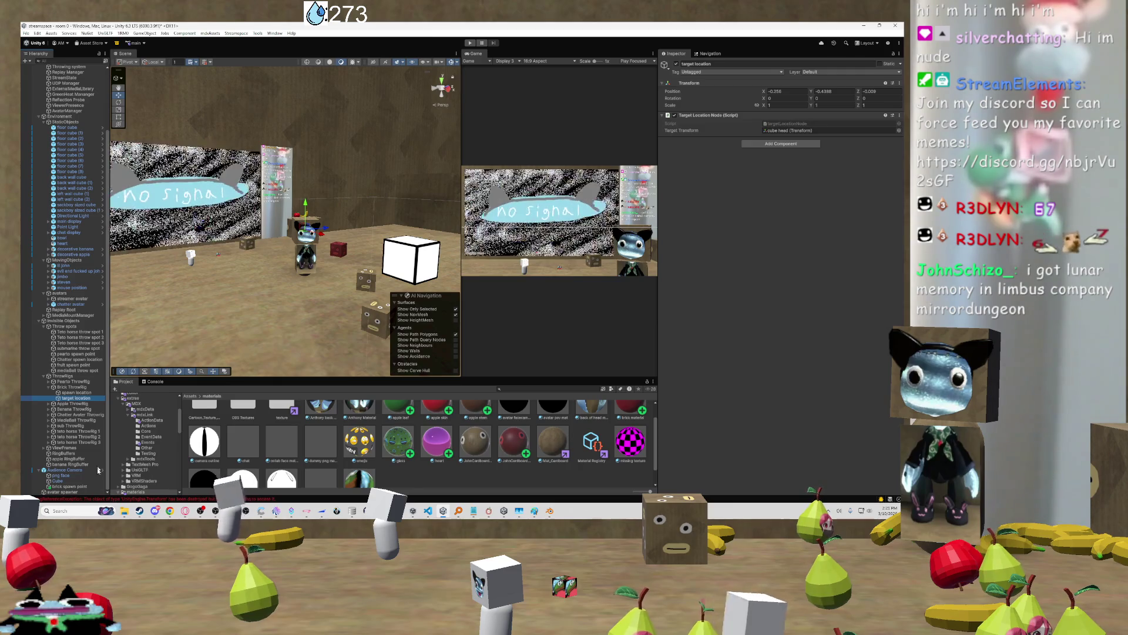
click(110, 499)
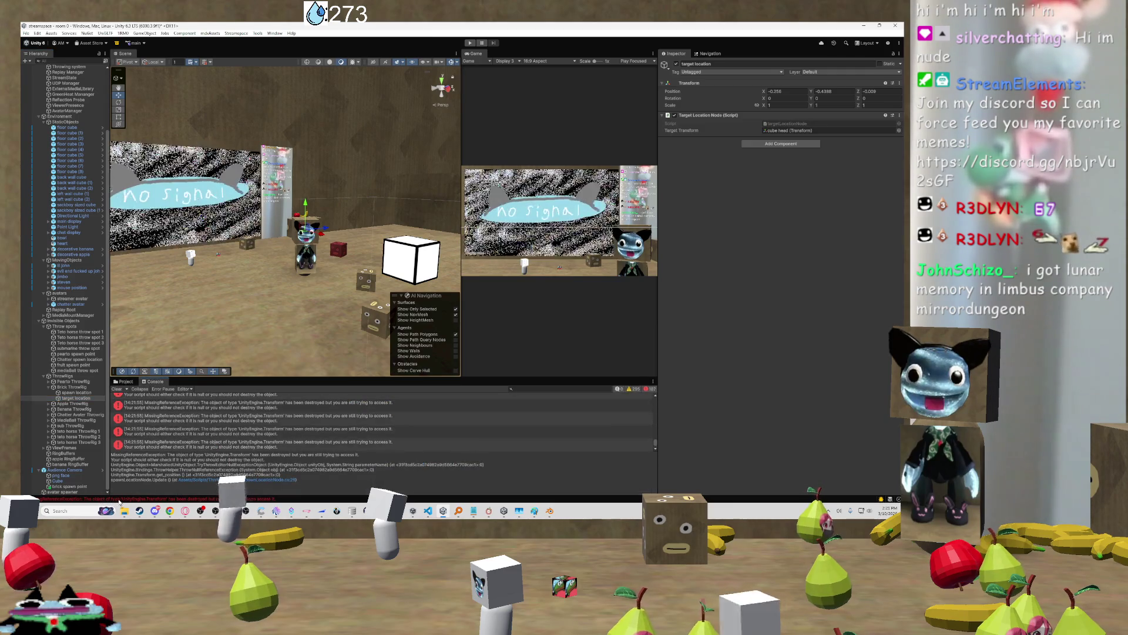
Set spawn location's Spawn Transform to brick spawn point, replacing the missing reference
click(193, 415)
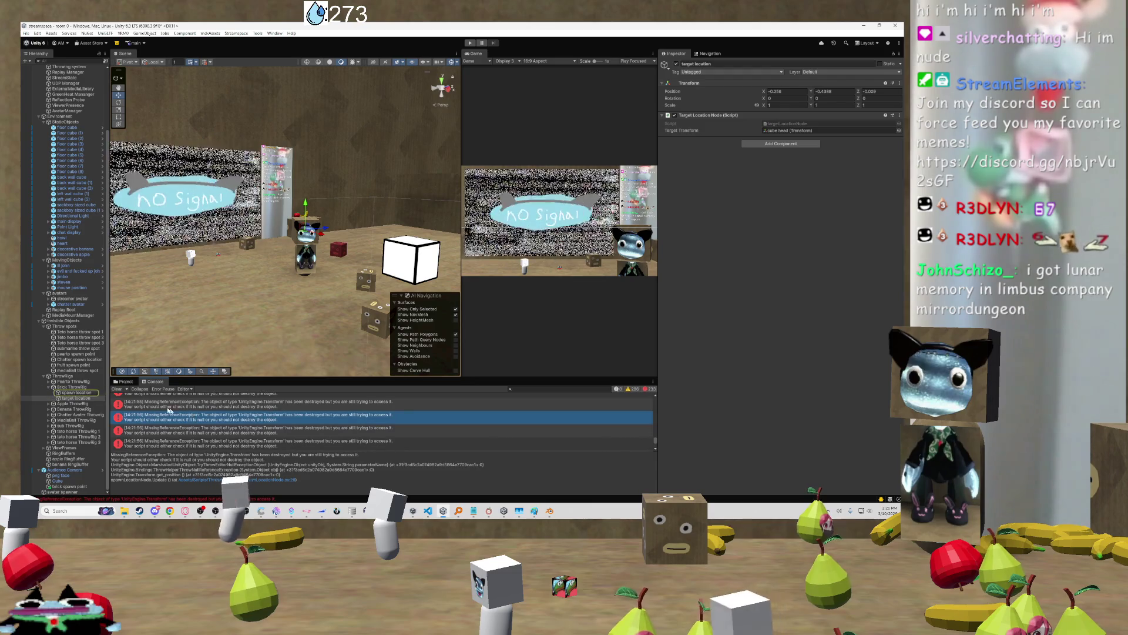
click(80, 393)
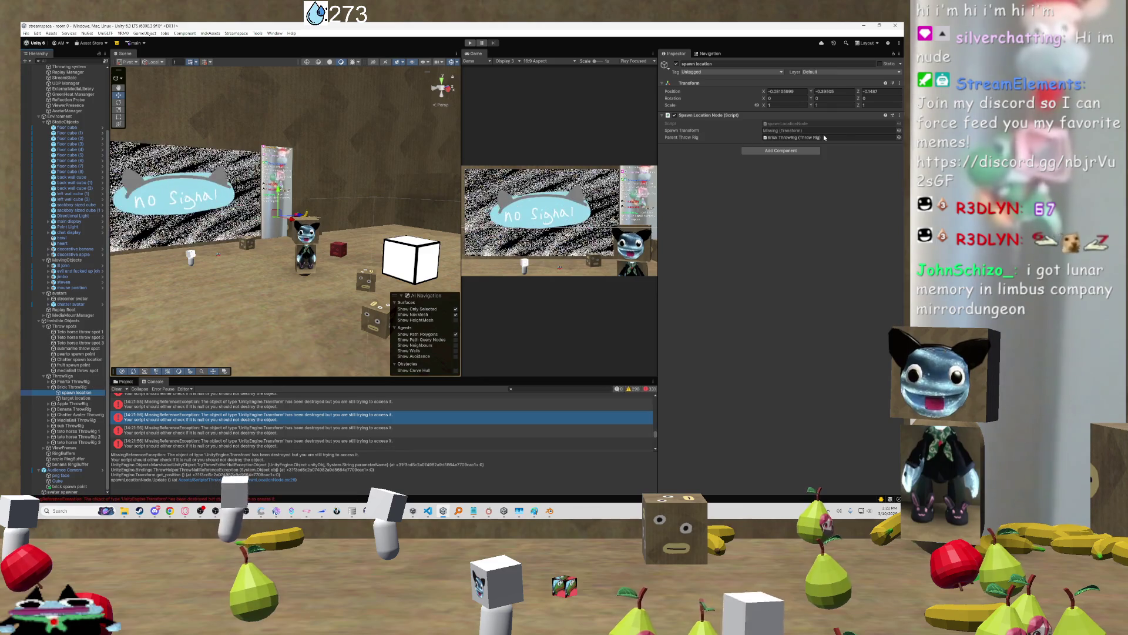
click(899, 132)
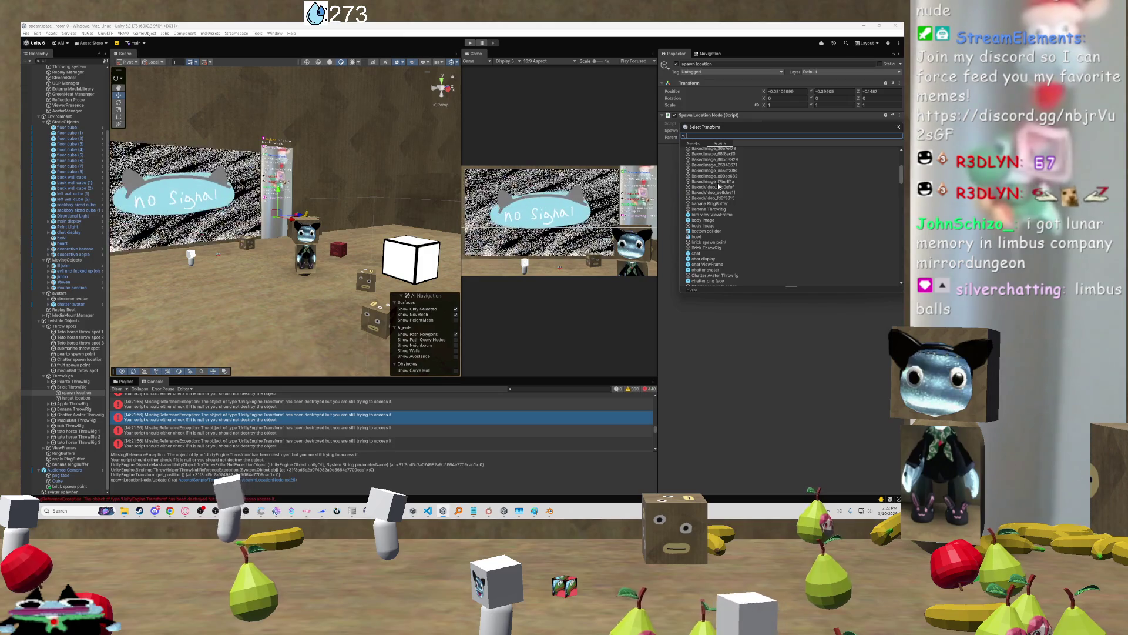
text(brick)
double_click(716, 171)
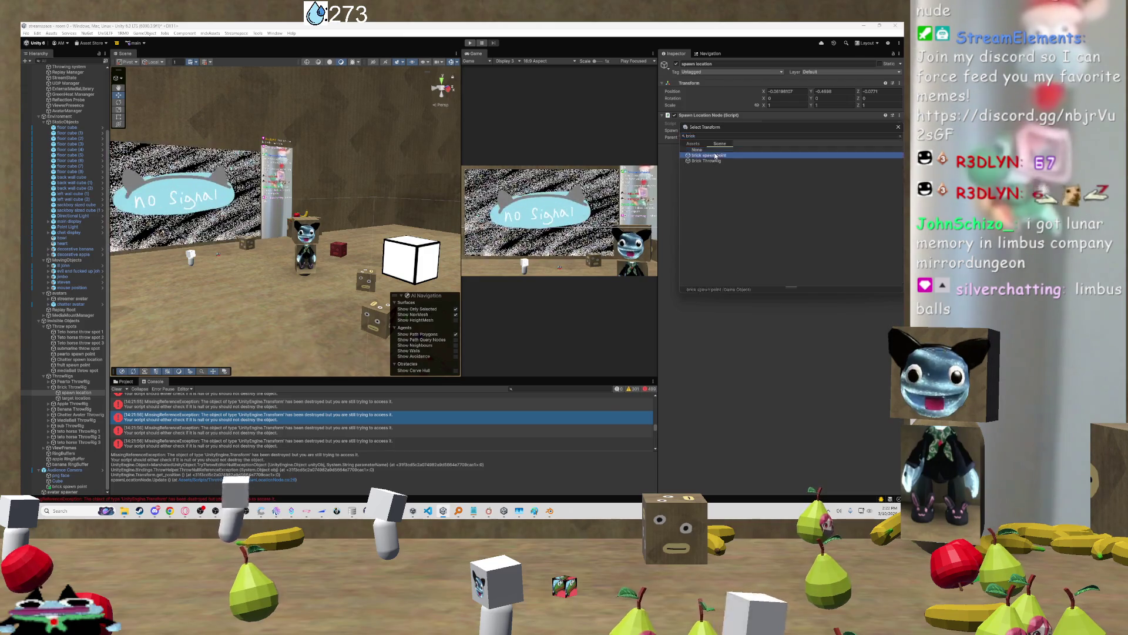
Clear the console errors and confirm target location's Target Transform is cube head
click(121, 389)
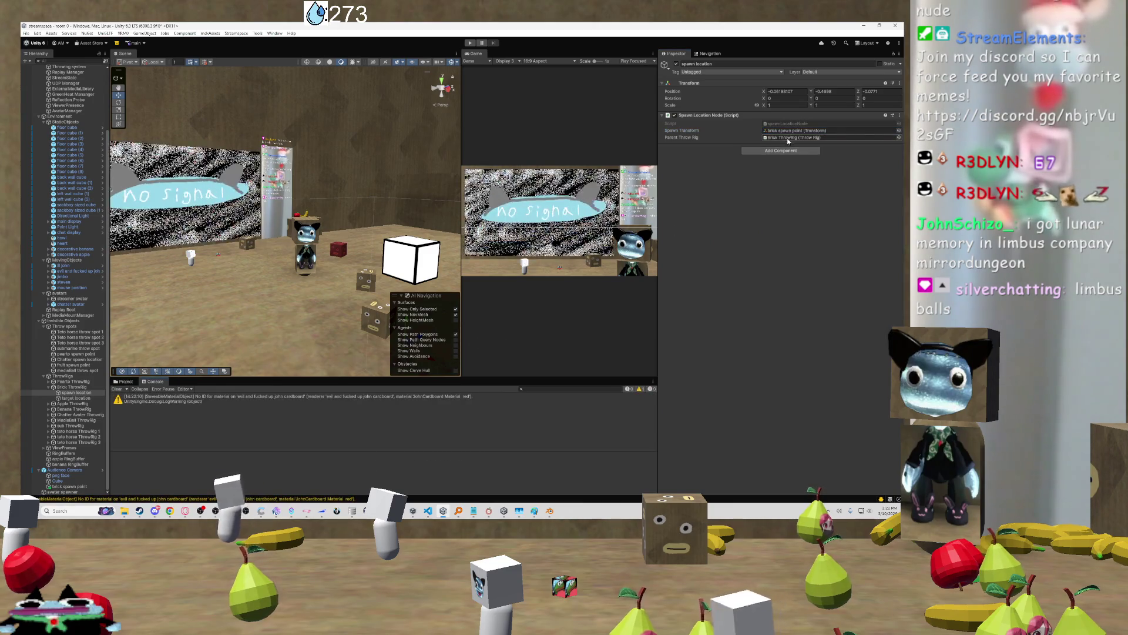
click(73, 398)
click(823, 130)
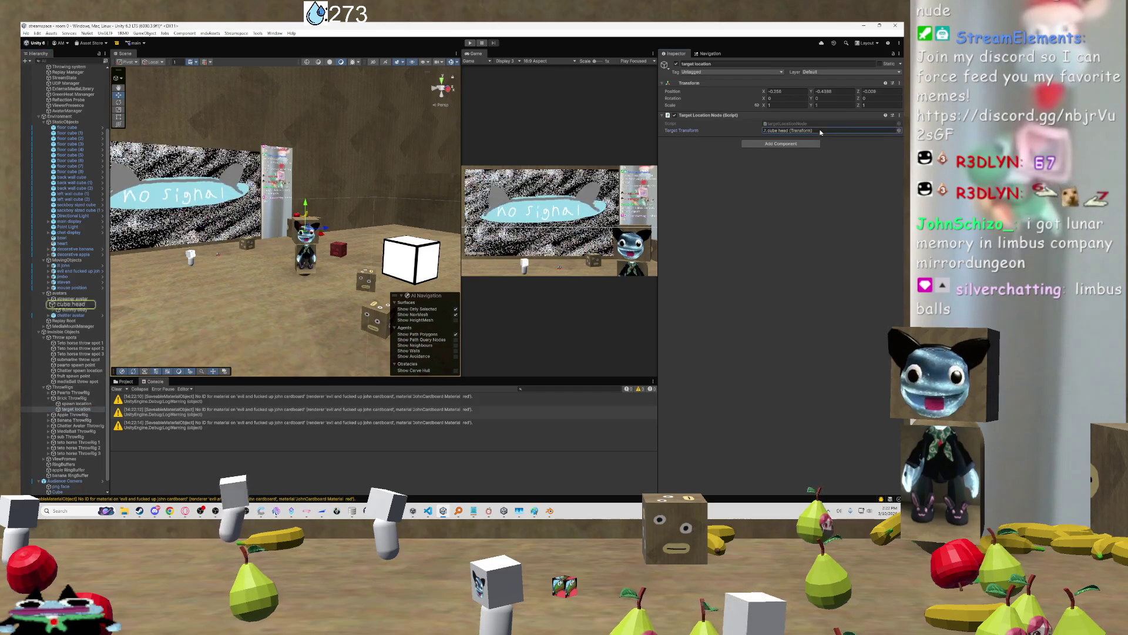
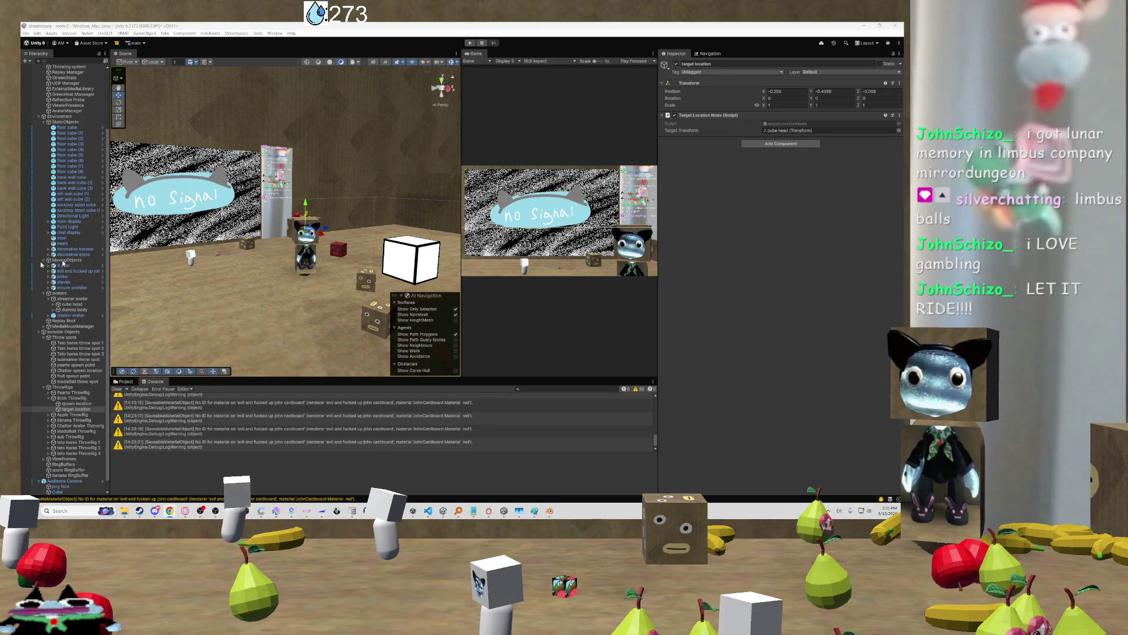
Select the Brick ThrowRig so its Throw Rig settings and spawn-to-target arc appear
mouse_move(270, 231)
mouse_down()
mouse_move(361, 277)
mouse_move(222, 241)
mouse_up()
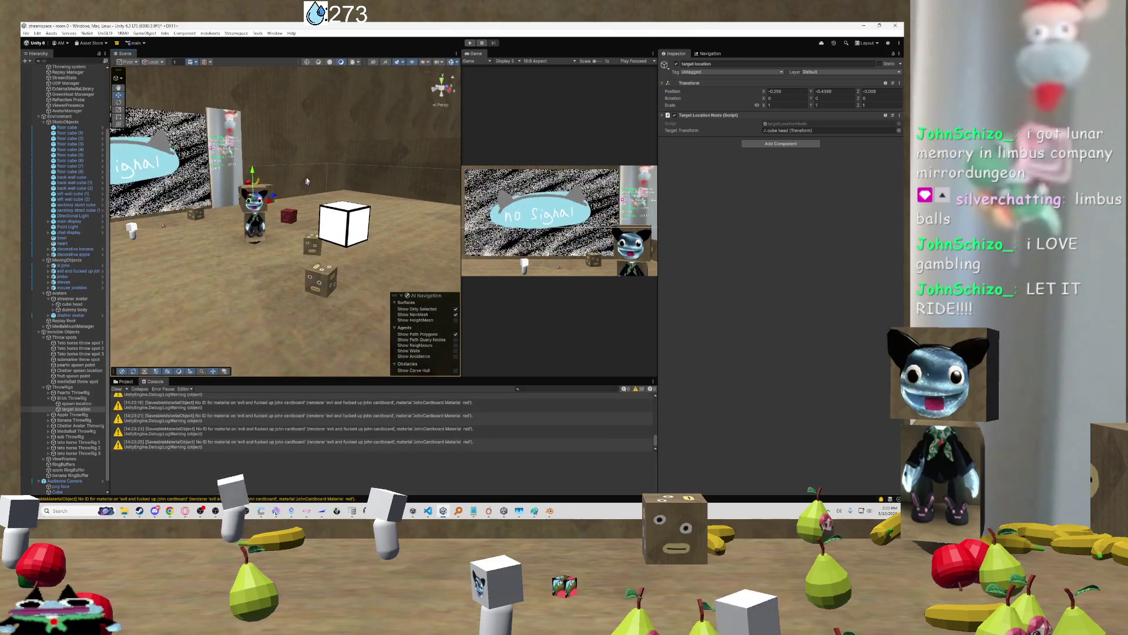
click(82, 404)
click(76, 398)
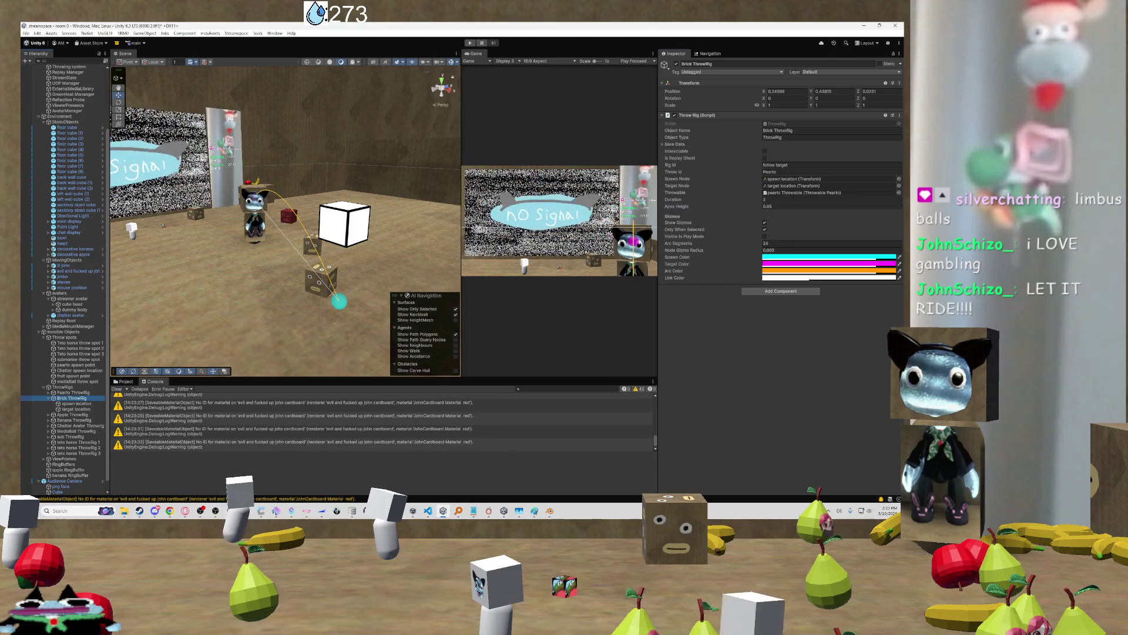
Set the Brick ThrowRig's Apex Height to 0.07 in the Throw Rig component
click(770, 207)
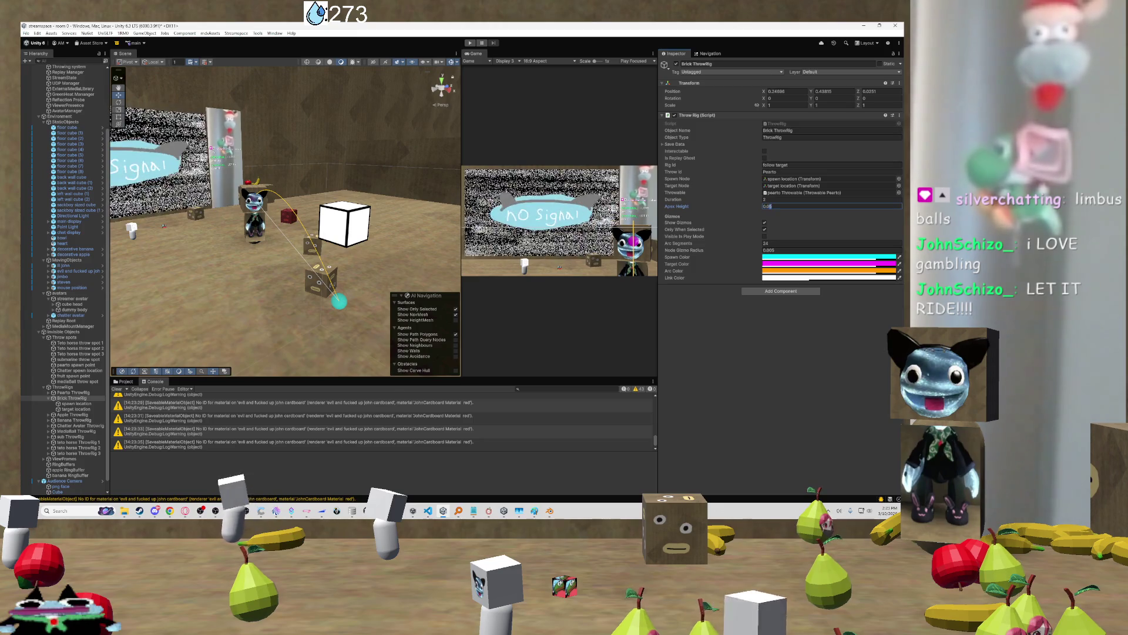
text(0.07)
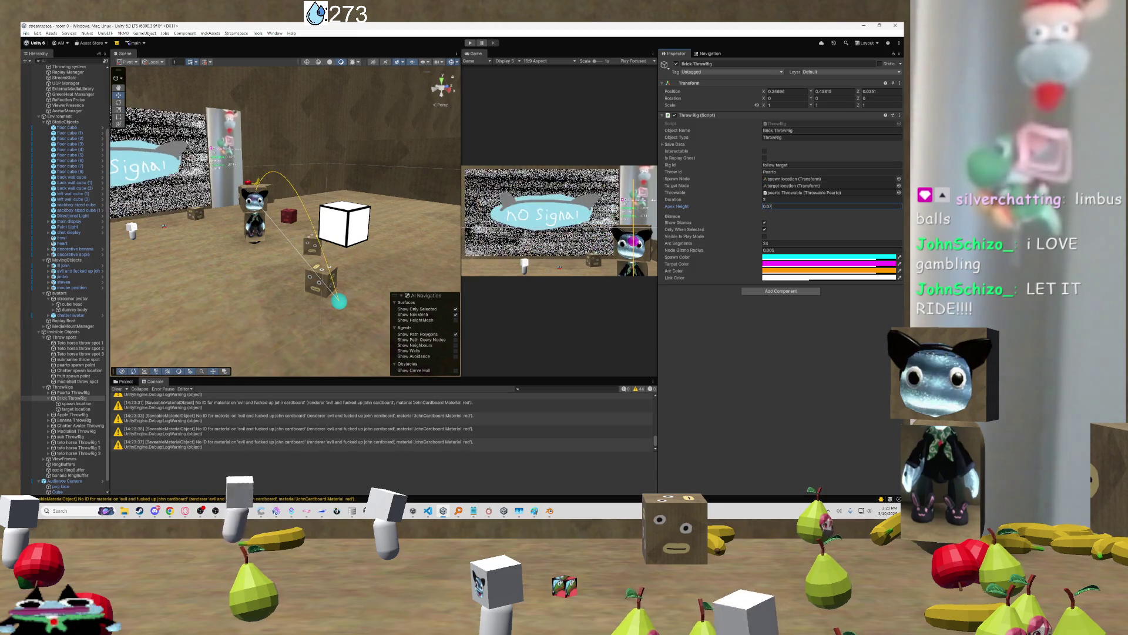
mouse_move(330, 212)
mouse_down()
mouse_move(397, 208)
mouse_move(192, 217)
mouse_up()
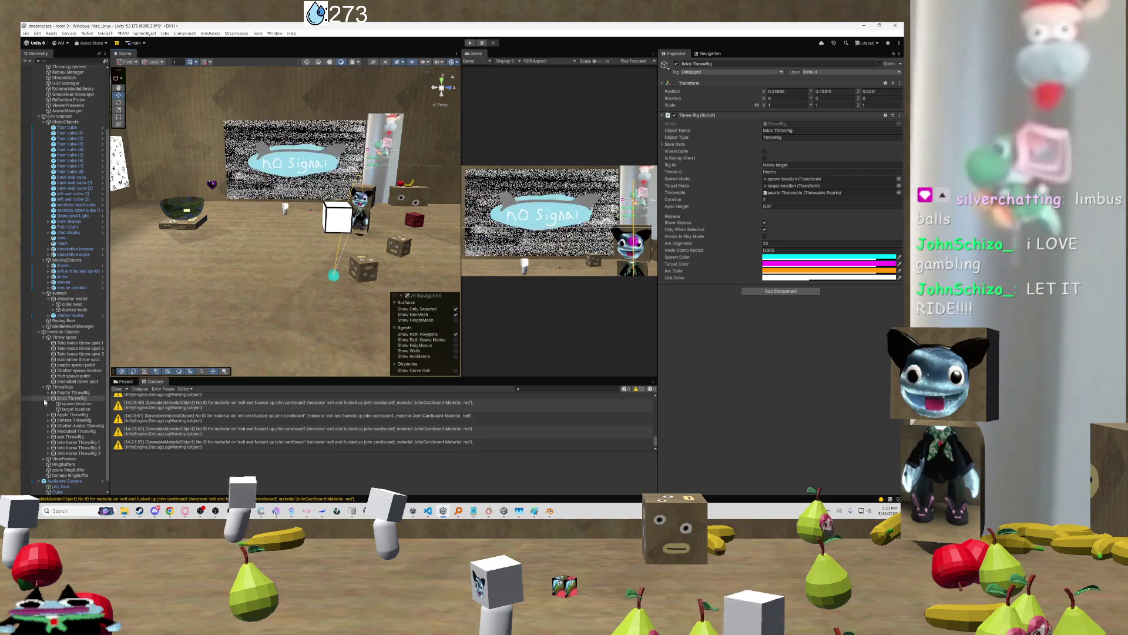
scroll(59, 403, down, 1)
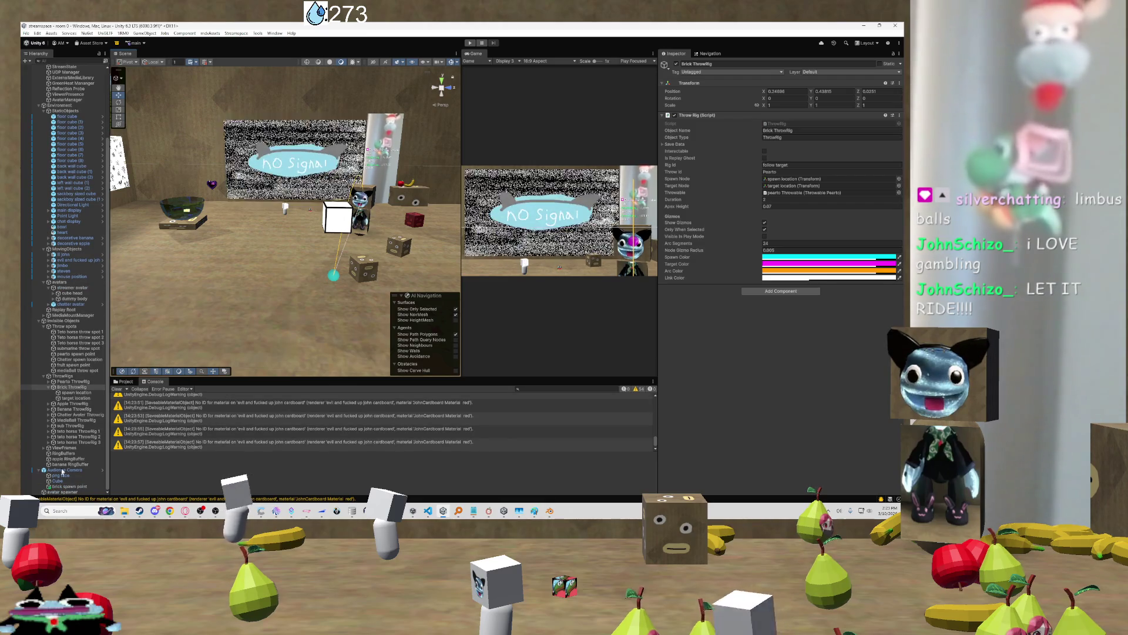
Frame the brick spawn point and fly around it to inspect the wall, floor and cubes
click(66, 487)
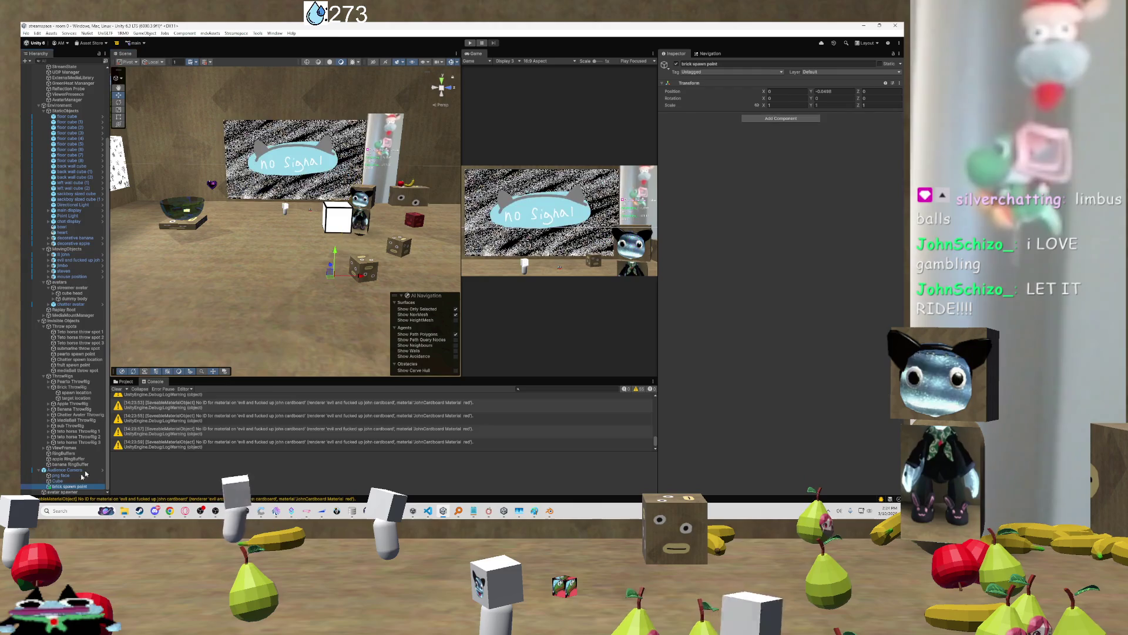
key(f)
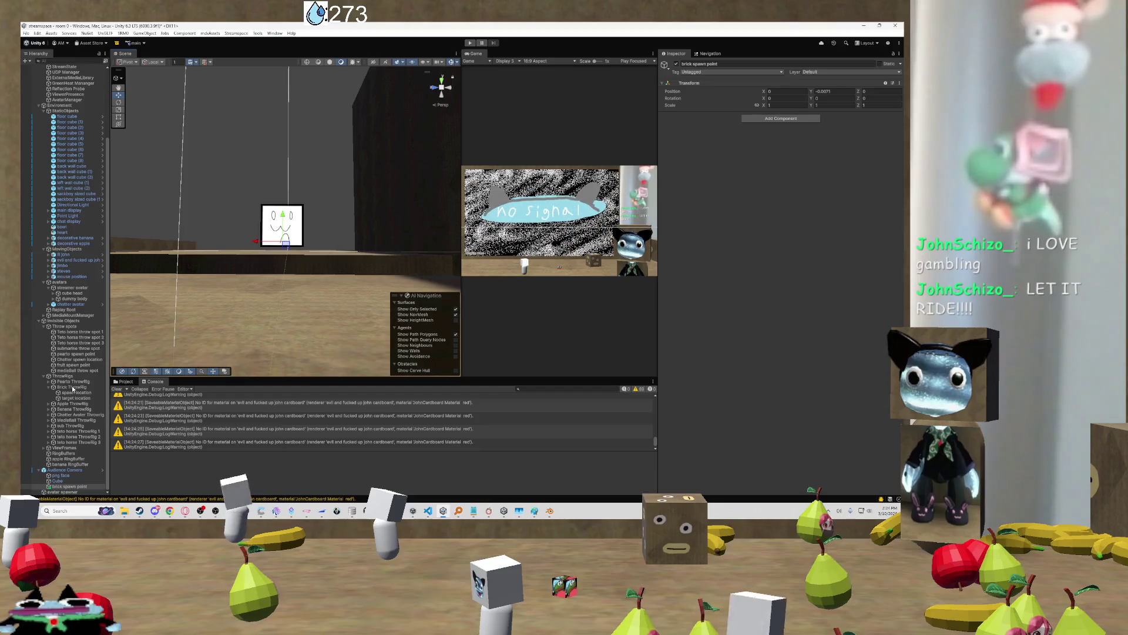
click(72, 388)
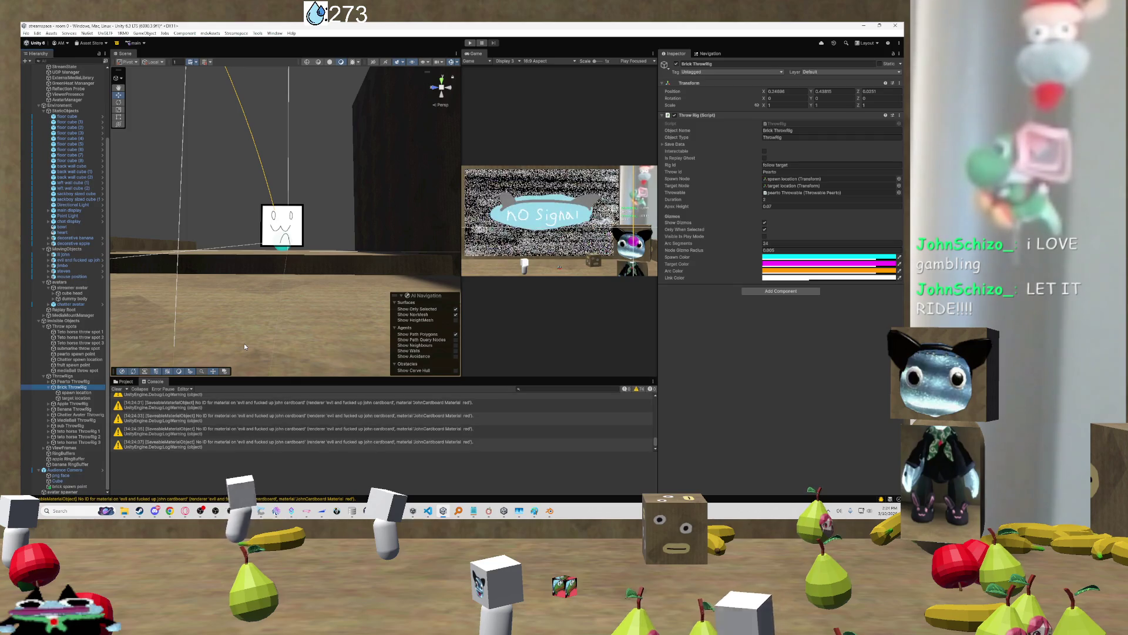
click(273, 308)
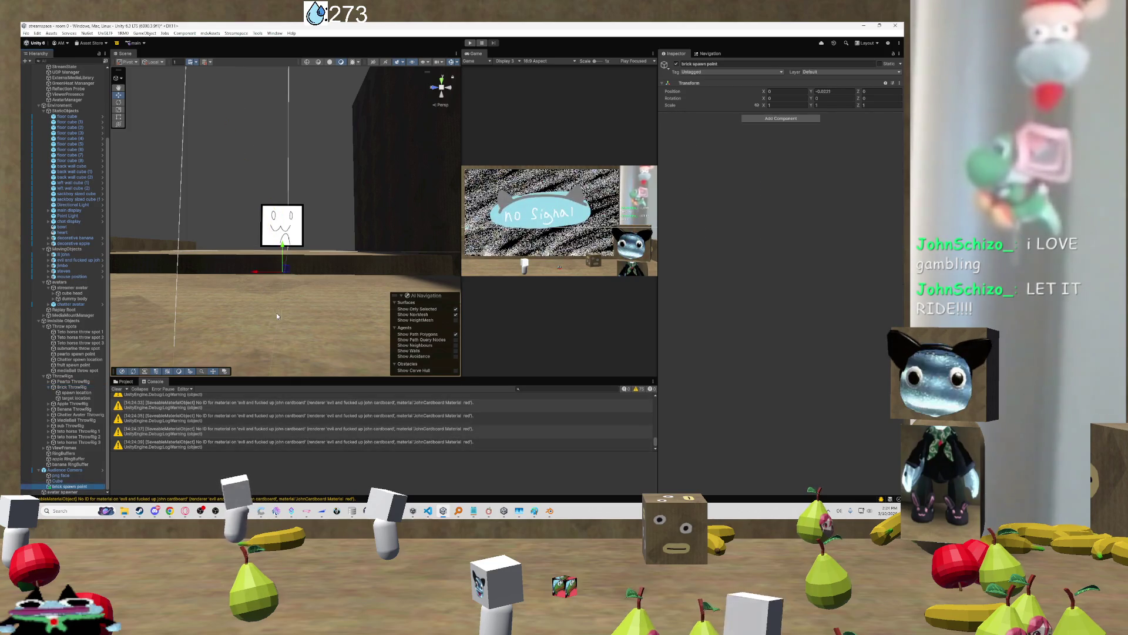
drag(276, 315, 135, 340)
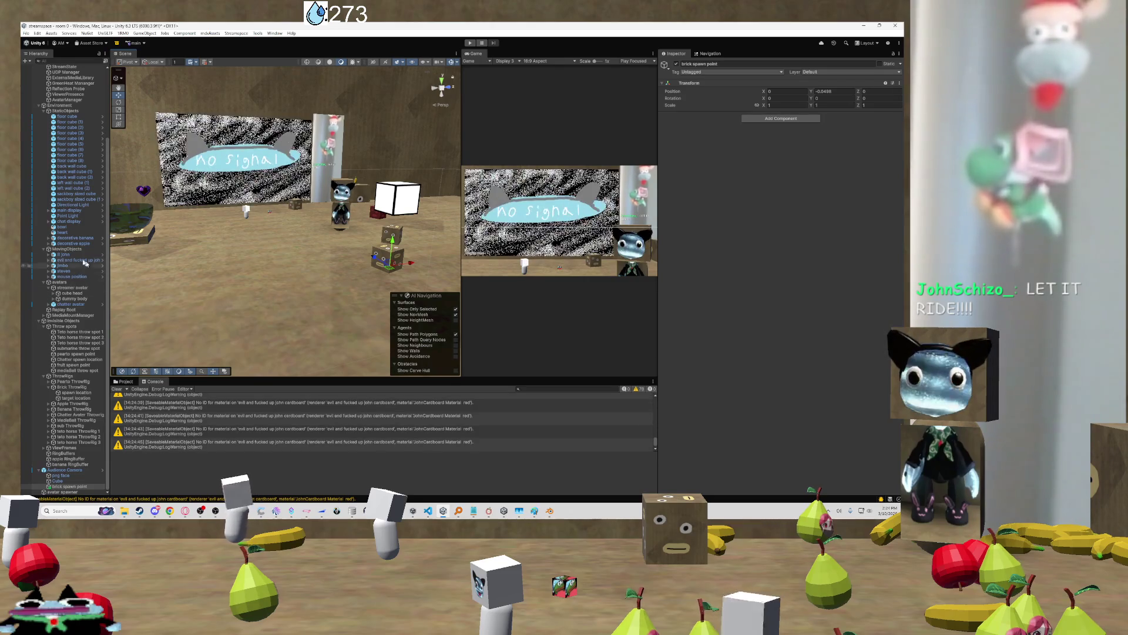
mouse_move(406, 204)
mouse_down()
mouse_move(630, 178)
mouse_move(601, 185)
mouse_up()
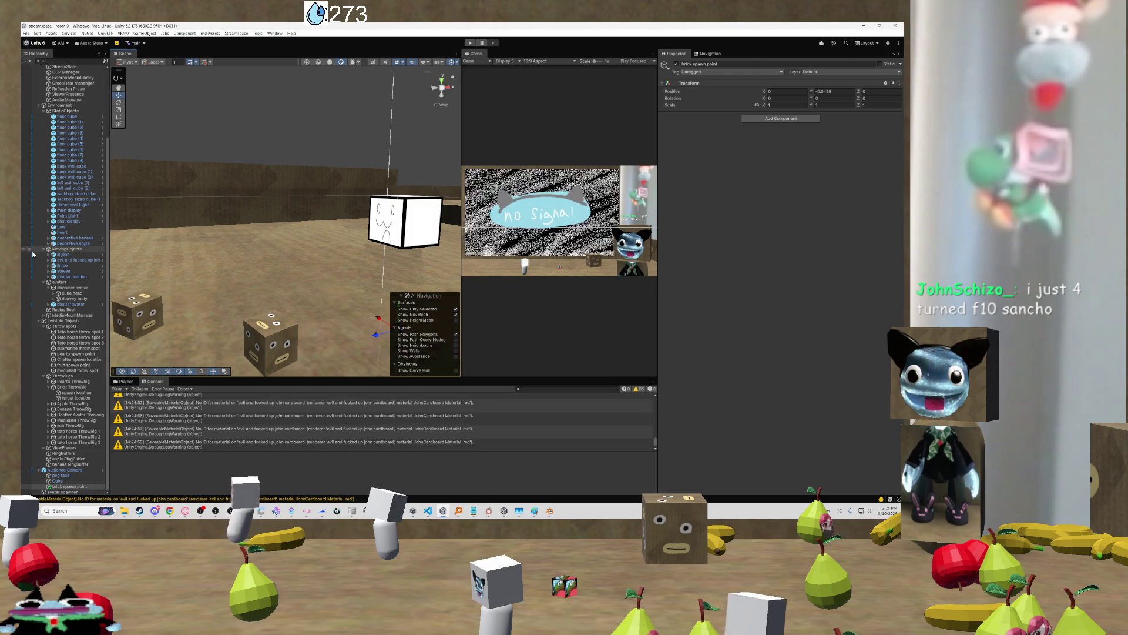
mouse_move(118, 276)
mouse_down()
mouse_move(187, 254)
mouse_move(219, 273)
mouse_move(228, 210)
mouse_move(300, 243)
mouse_move(275, 227)
mouse_move(298, 211)
mouse_move(174, 236)
mouse_move(238, 261)
mouse_move(214, 231)
mouse_move(223, 229)
mouse_move(182, 227)
mouse_move(315, 257)
mouse_move(216, 246)
mouse_move(227, 298)
mouse_up()
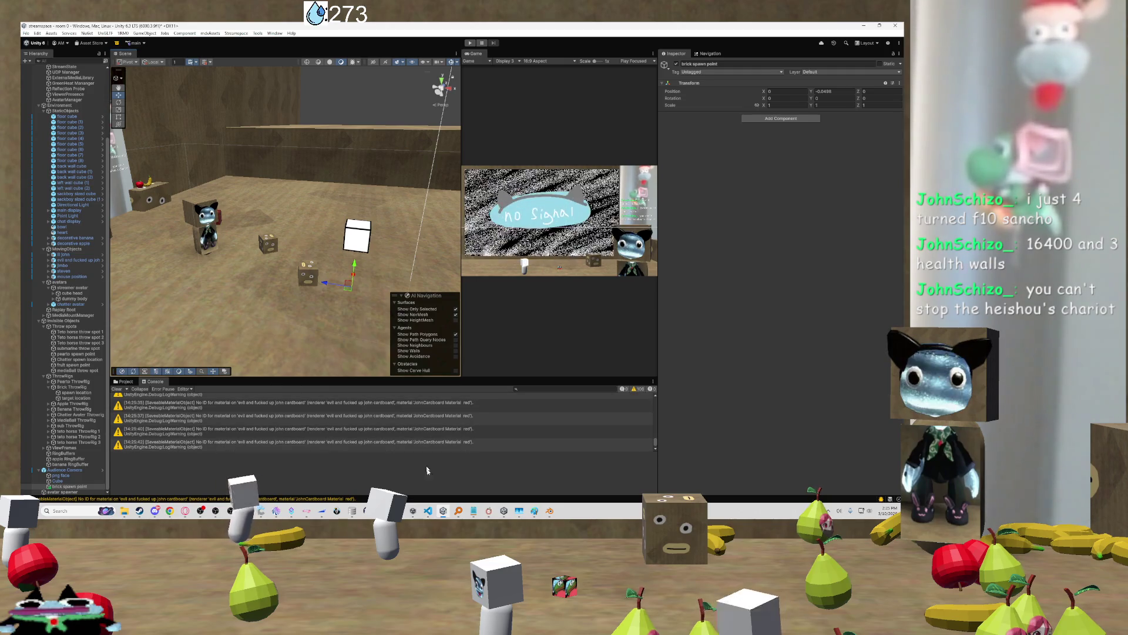
Search the project for 'testred' in VS Code, finding TestRedeemed in two files, then return to Unity
mouse_move(534, 513)
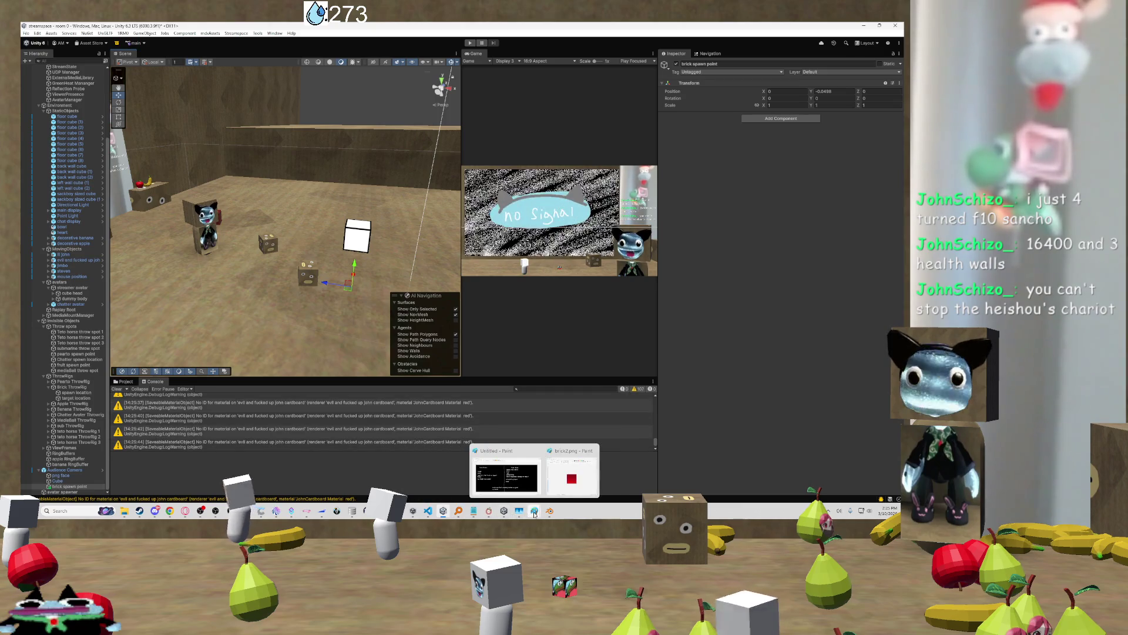
click(433, 512)
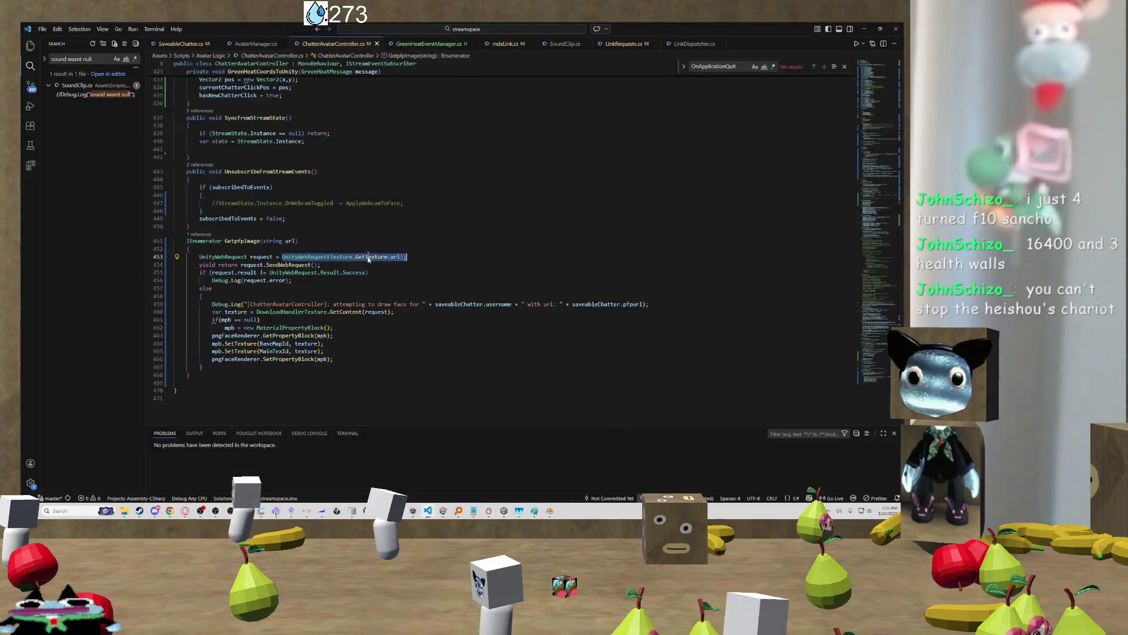
click(618, 47)
click(500, 43)
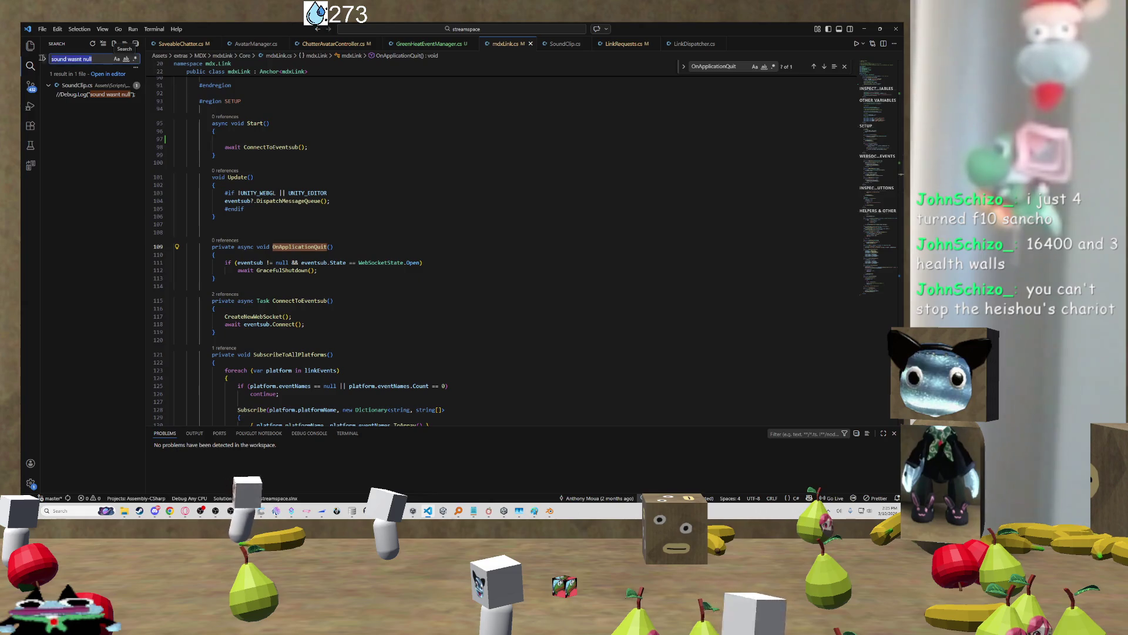
text(testred)
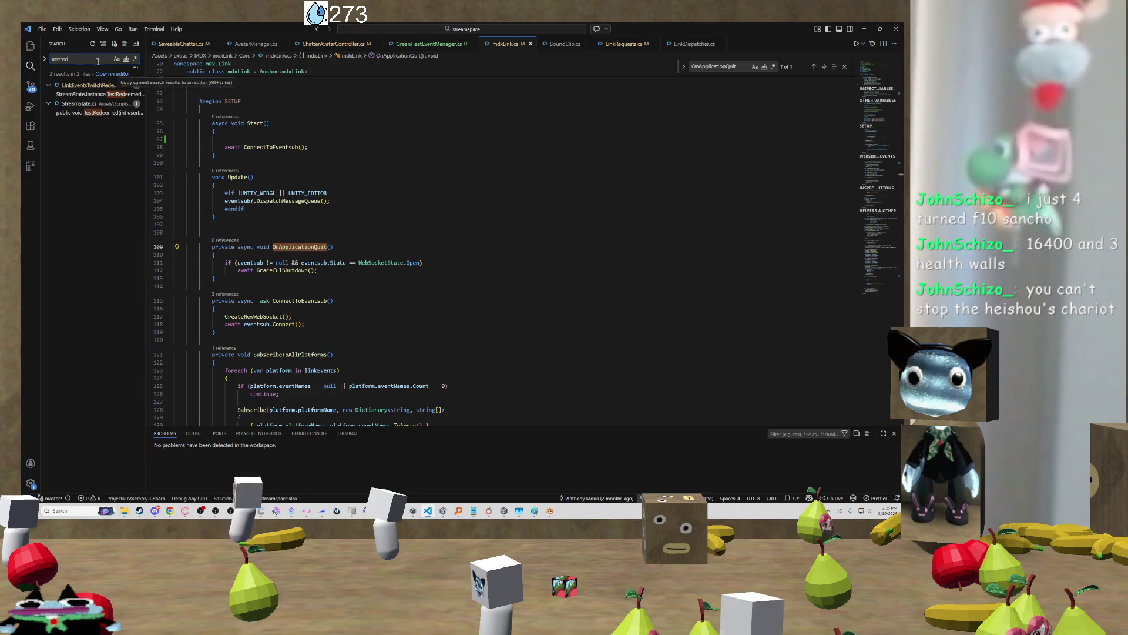
key(ctrl+a)
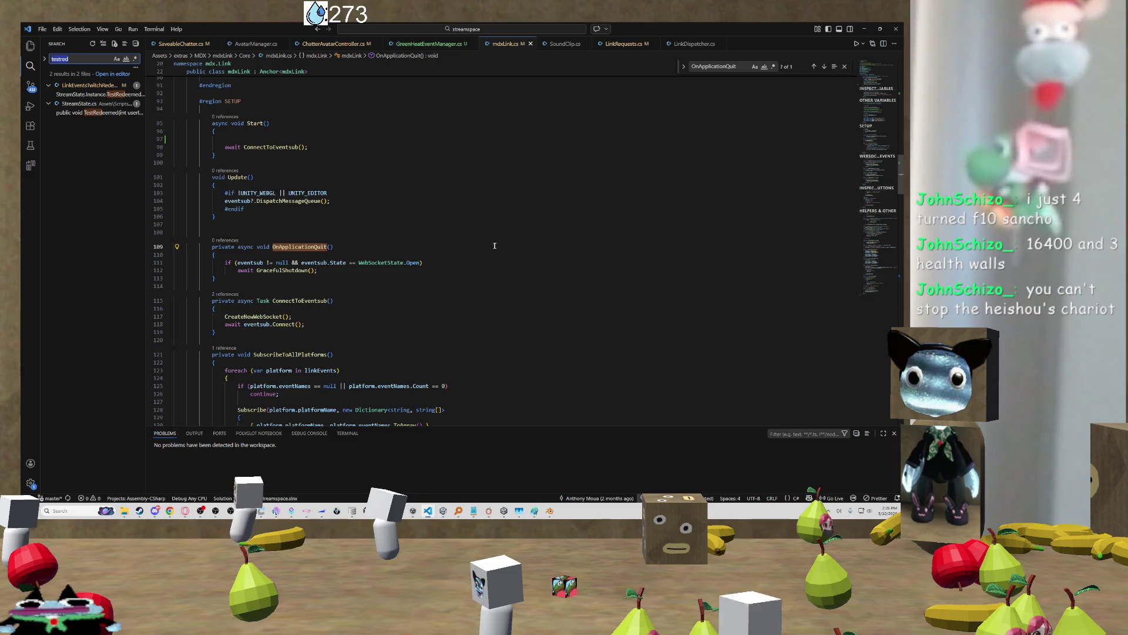
click(428, 512)
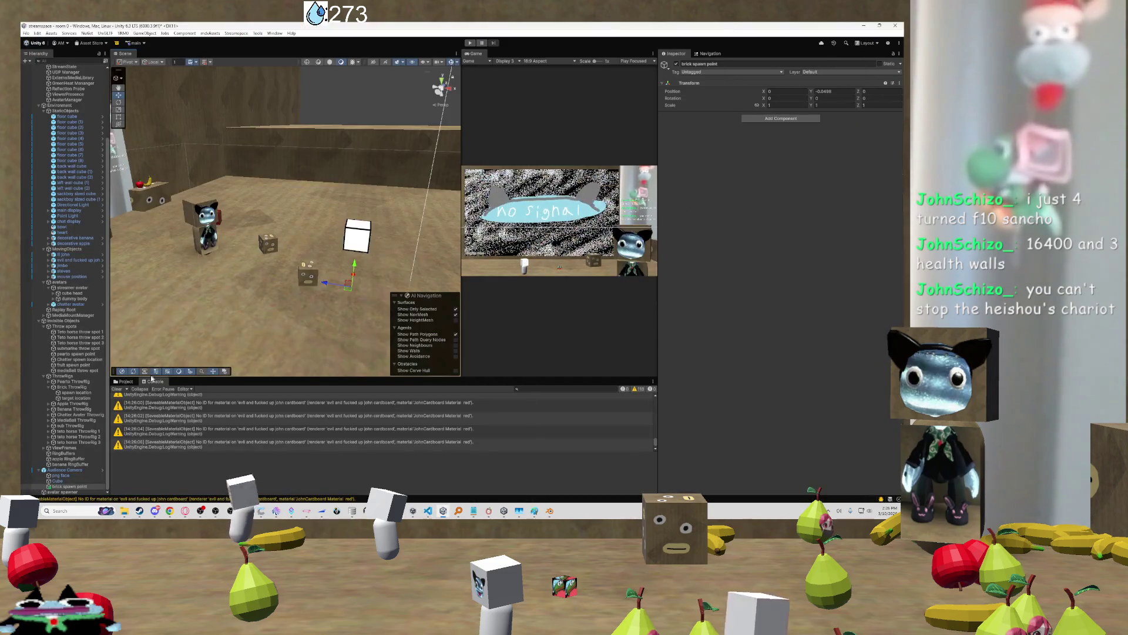
Browse the Project assets through extras and MDX down to the mdxLink folder
click(125, 382)
click(192, 395)
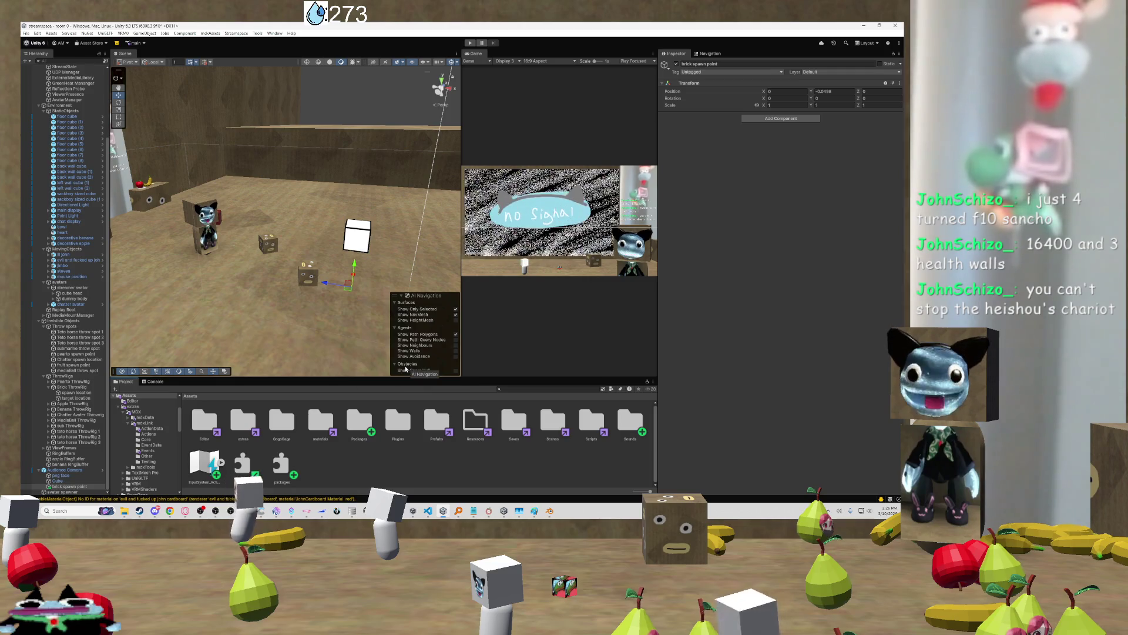
click(445, 422)
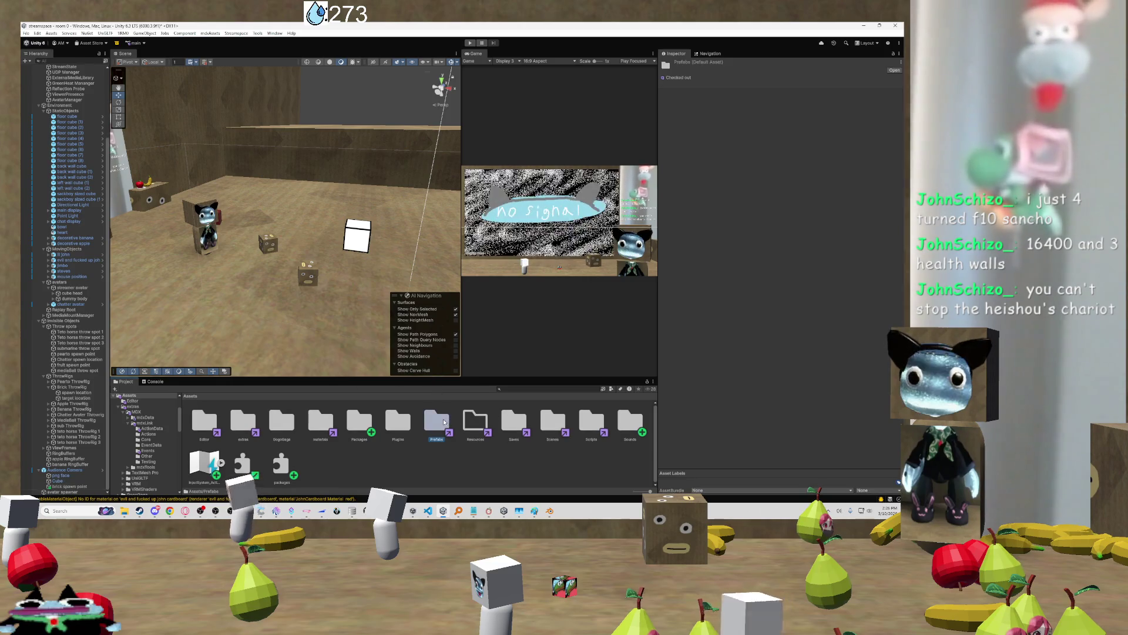
double_click(592, 420)
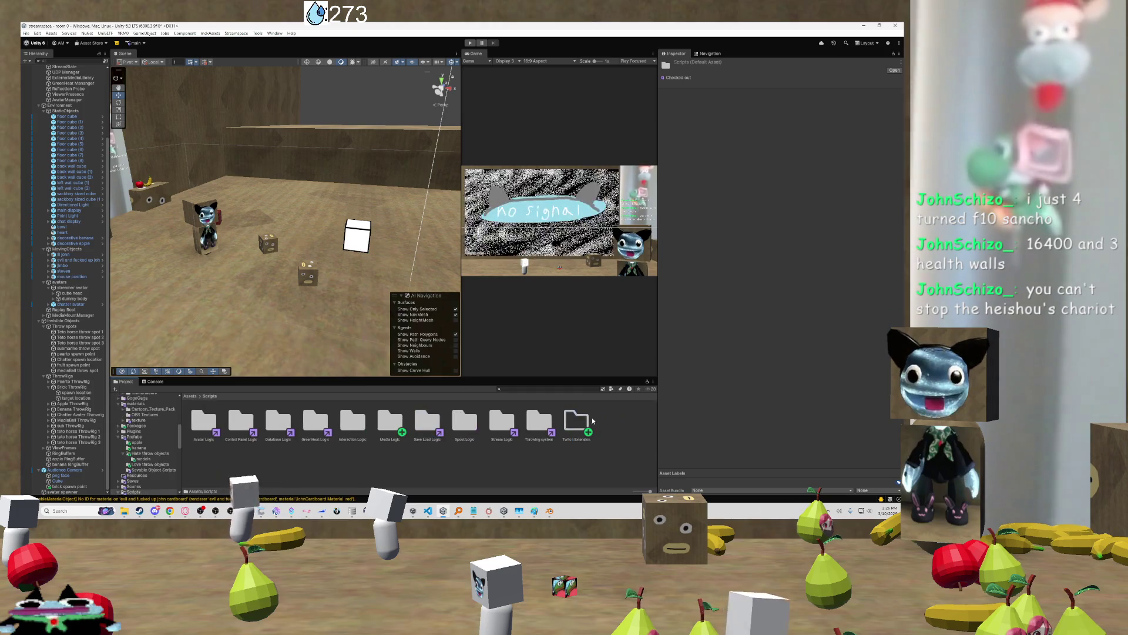
click(190, 396)
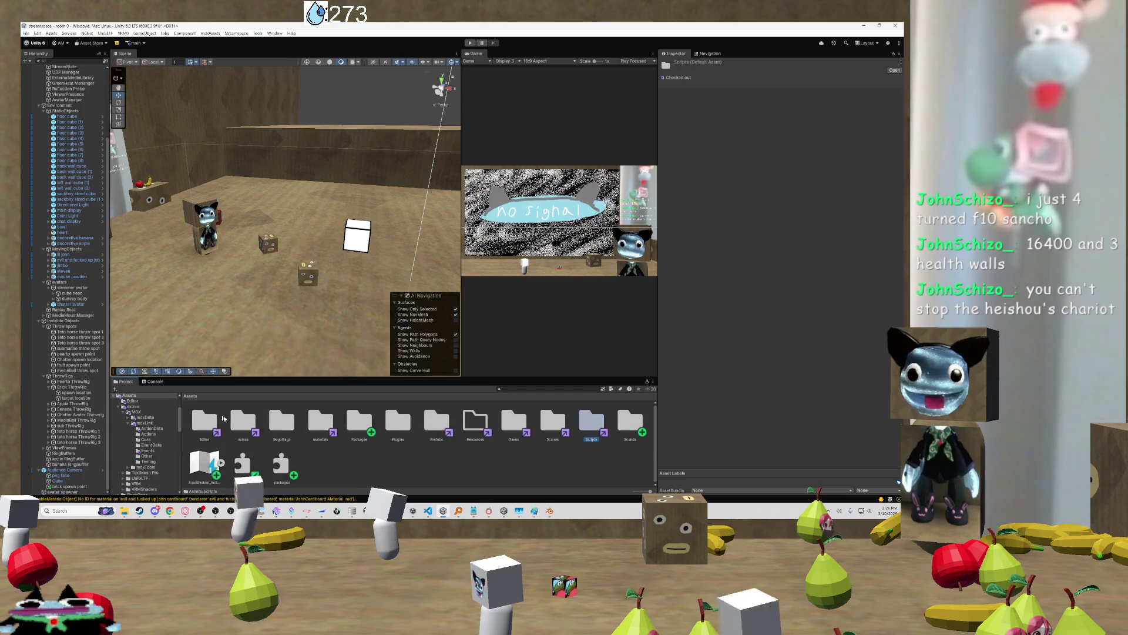
double_click(241, 420)
double_click(215, 422)
double_click(241, 420)
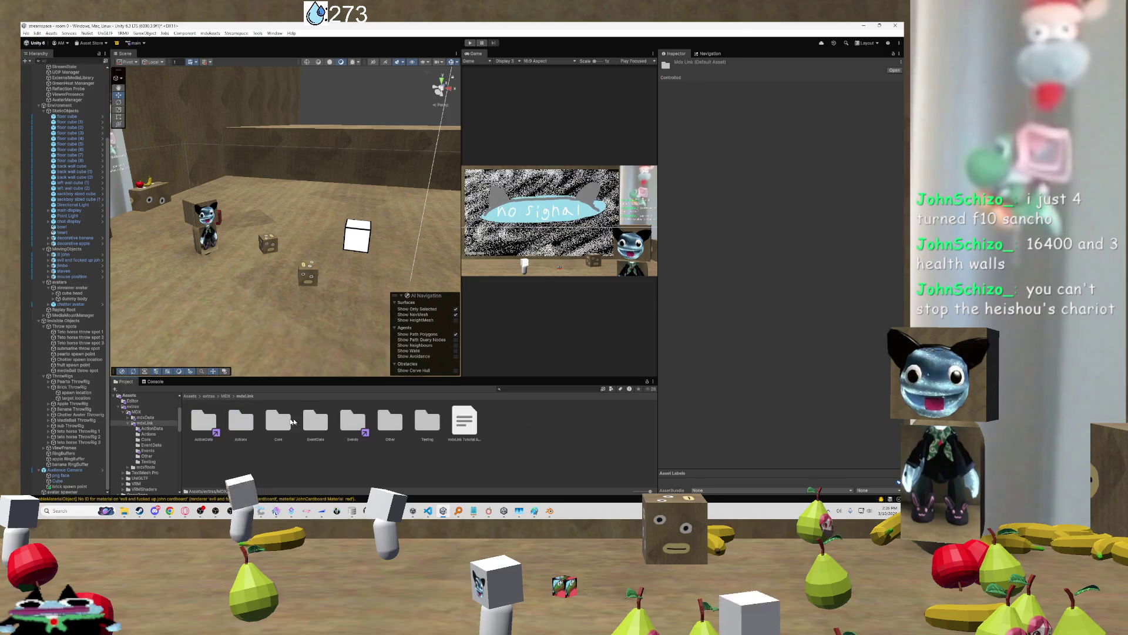
Open the mdxLink Events folder and open LinkEventsTwitchRedeem in VS Code
double_click(316, 420)
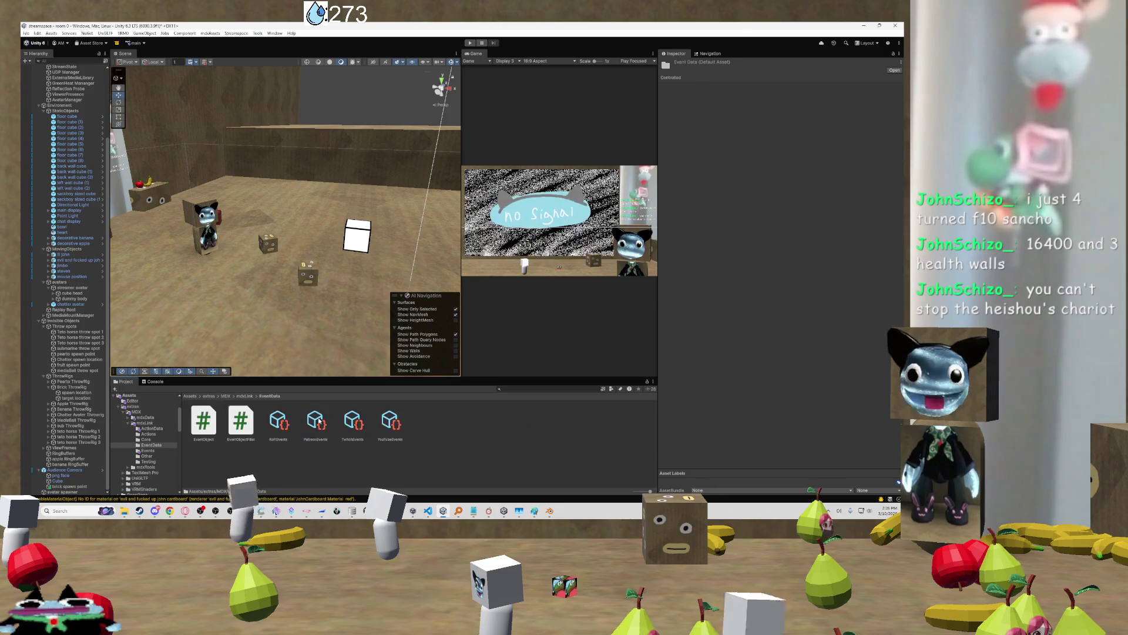
click(244, 396)
double_click(350, 421)
click(460, 420)
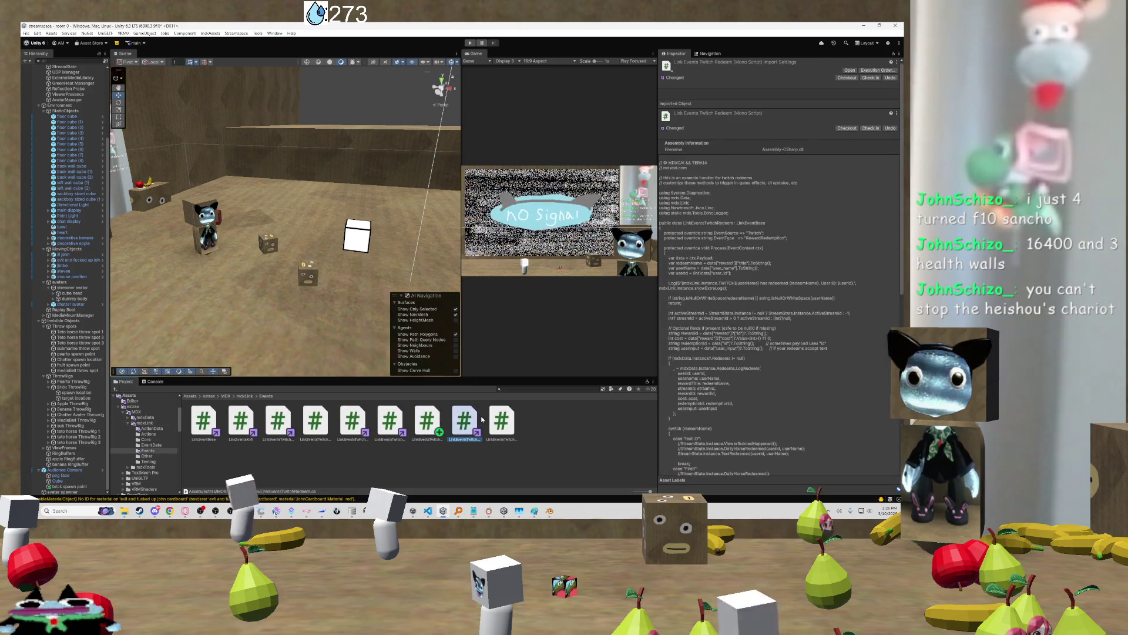
click(482, 419)
click(464, 421)
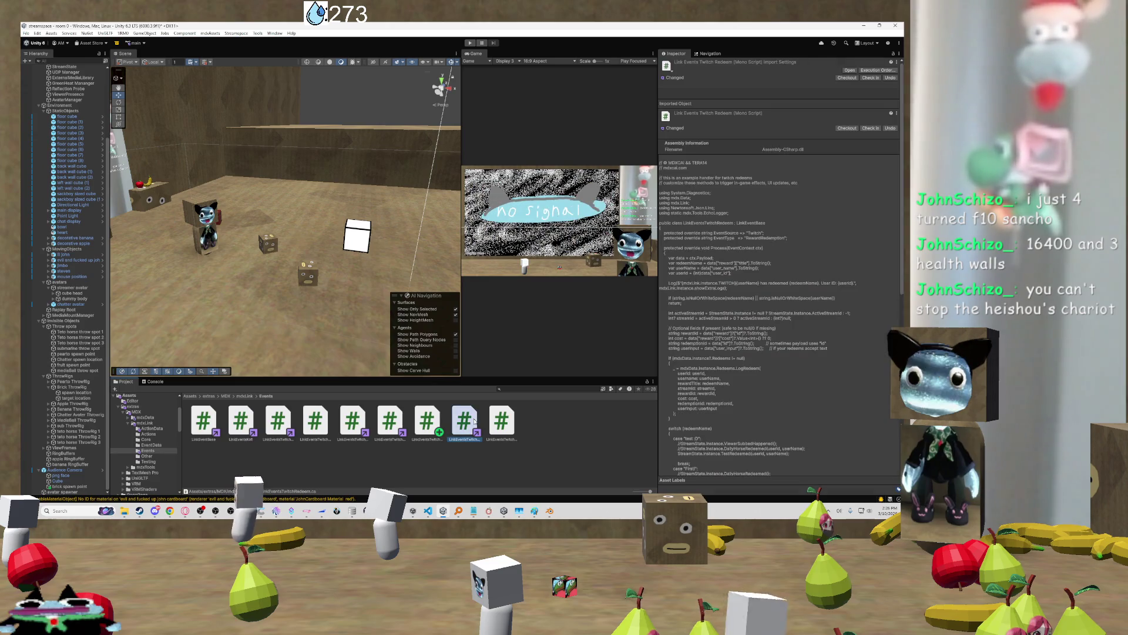
double_click(475, 421)
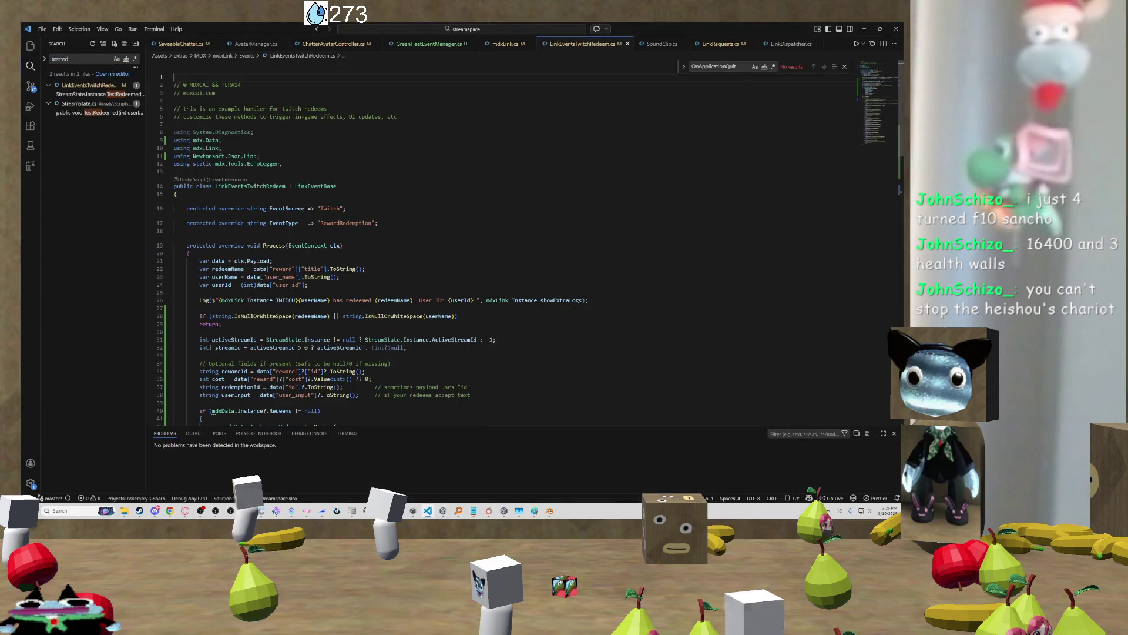
Jump to TestRedeemed's definition in StreamState.cs, then switch back to Unity
scroll(324, 333, down, 10)
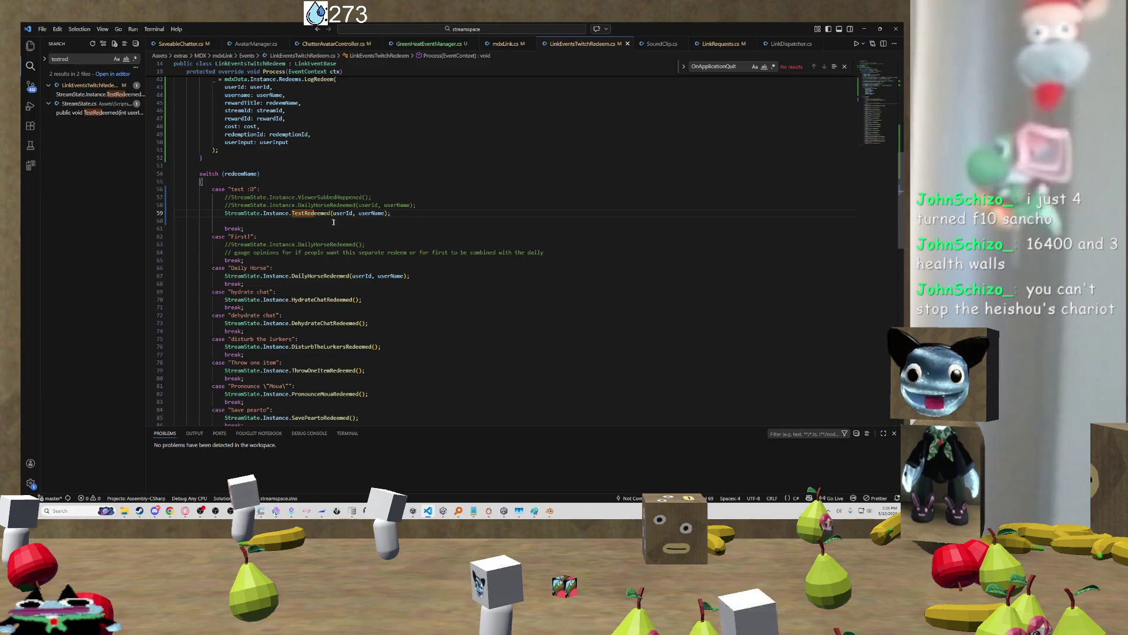
right_click(304, 214)
click(329, 222)
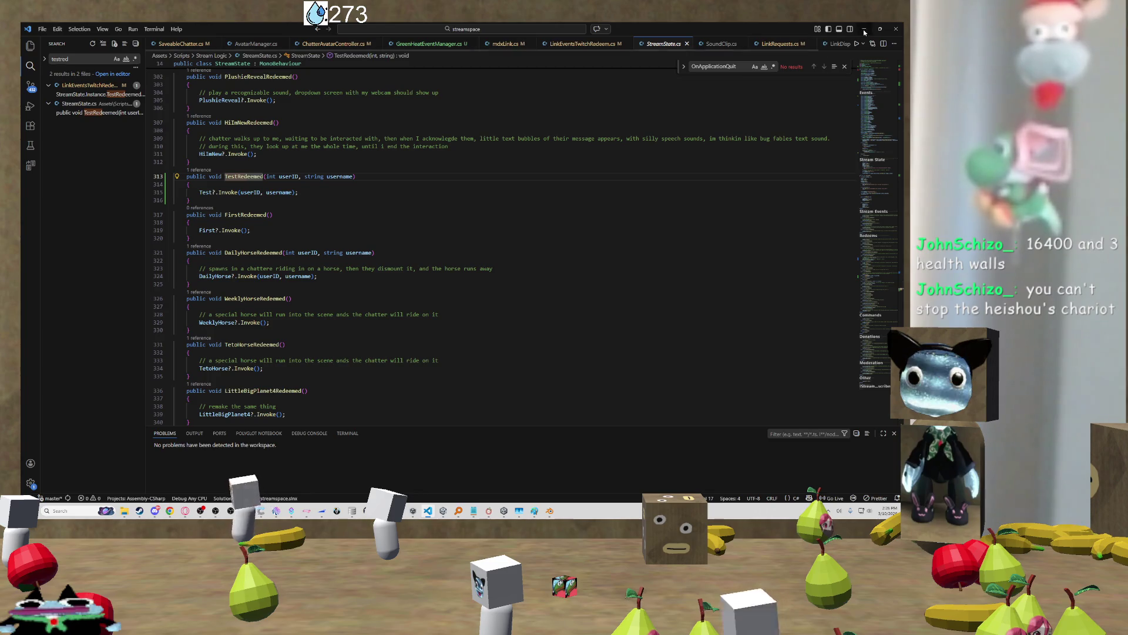
key(alt+Tab)
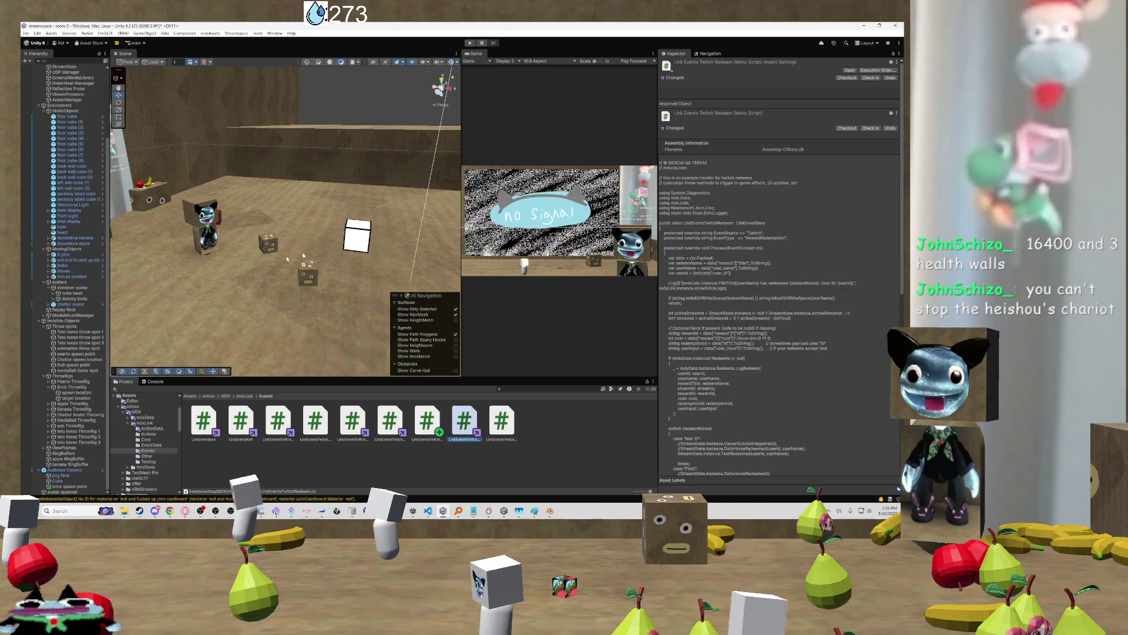
Select Pearto ThrowRig under ThrowRigs and open ThrowRig.cs via the component's Edit Script
click(65, 376)
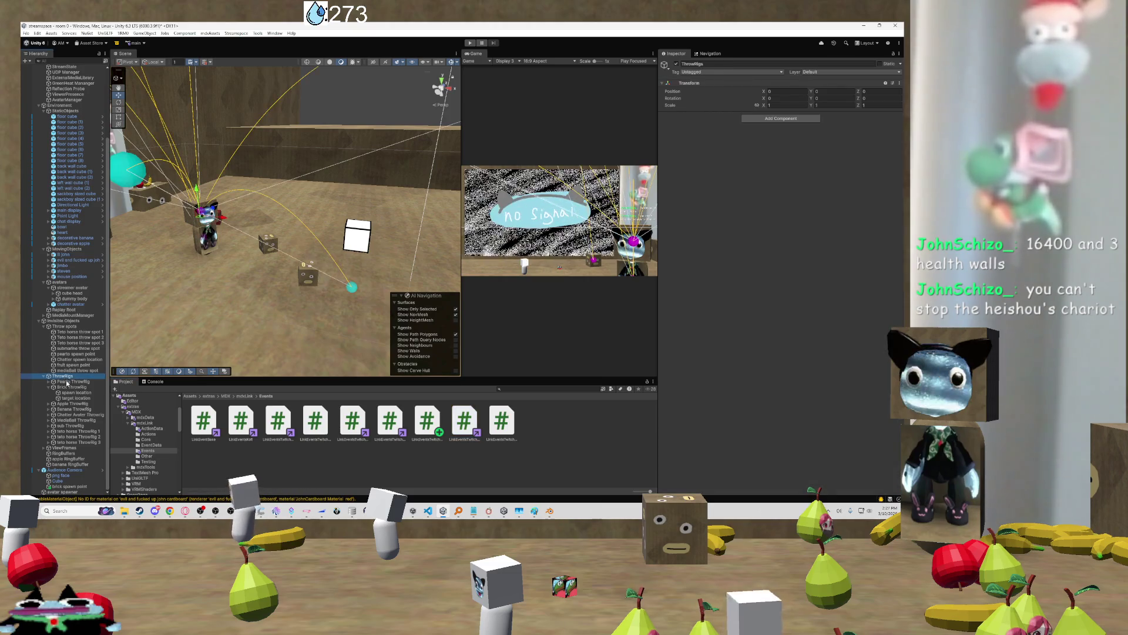
click(67, 381)
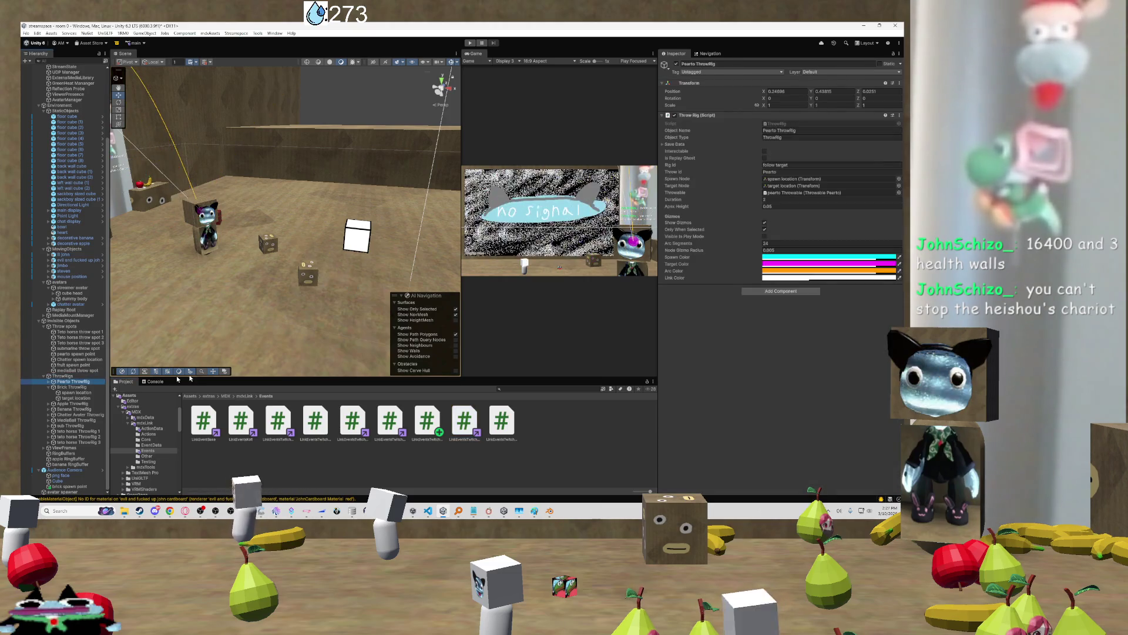
click(900, 116)
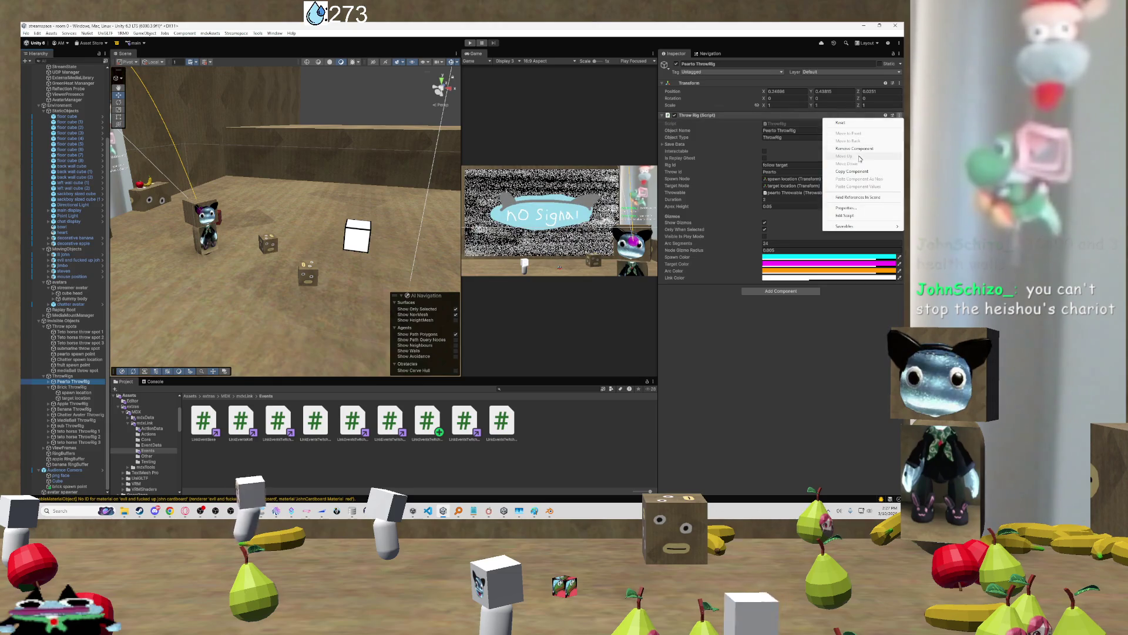
click(846, 216)
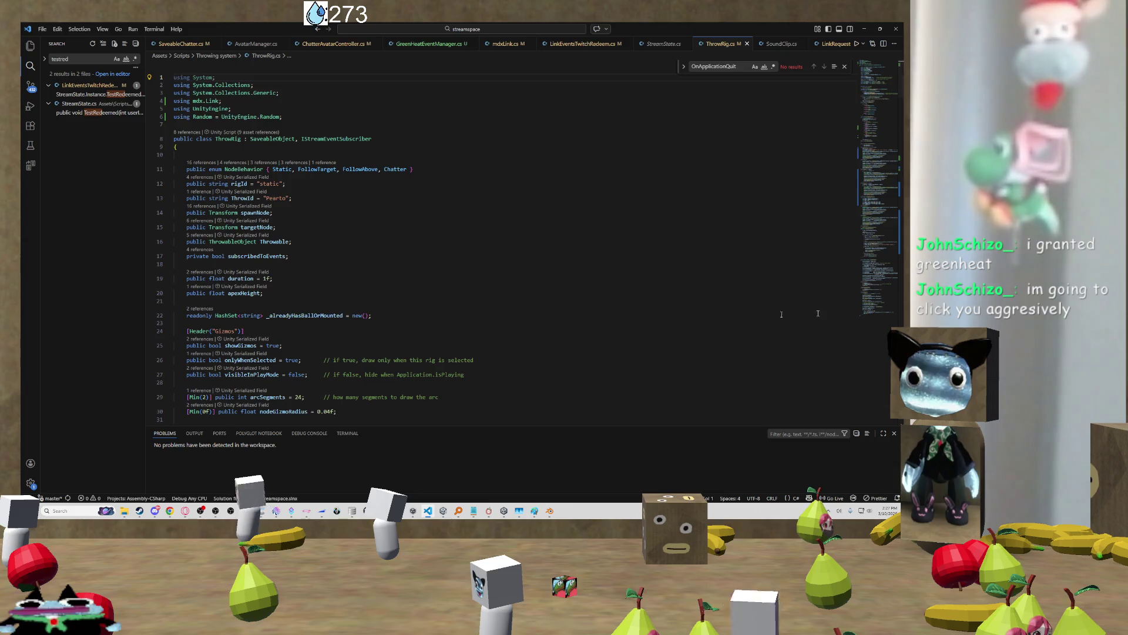
Locate the Daily Horse case inside the SubscribeToStreamEvents switch in ThrowRig.cs
scroll(332, 204, down, 6)
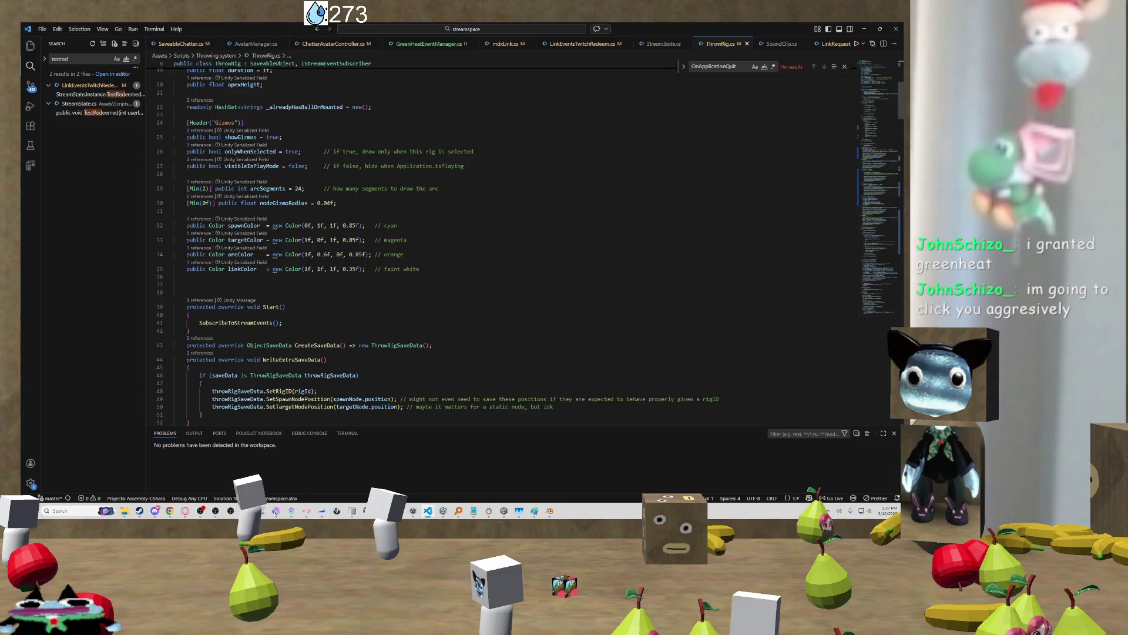
scroll(293, 248, down, 10)
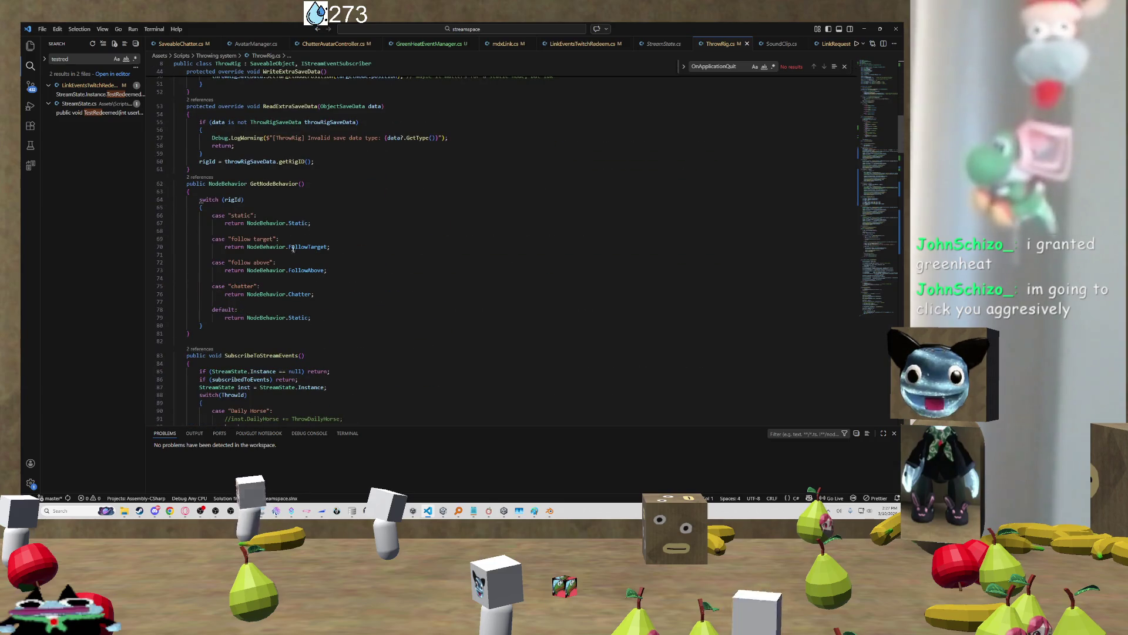
scroll(302, 259, up, 5)
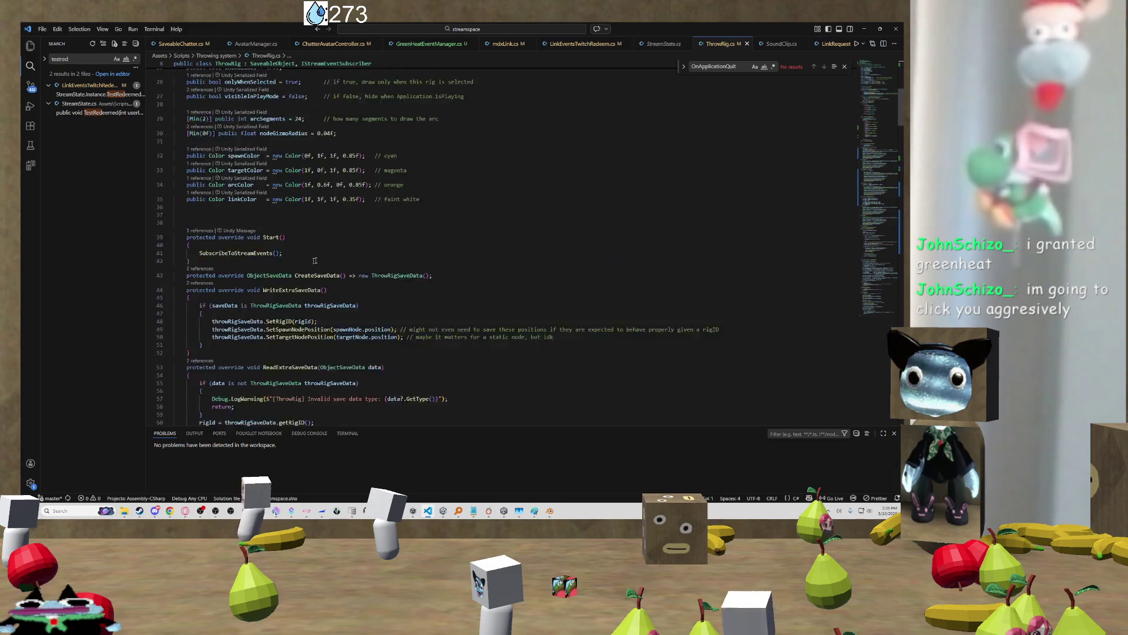
scroll(429, 248, down, 15)
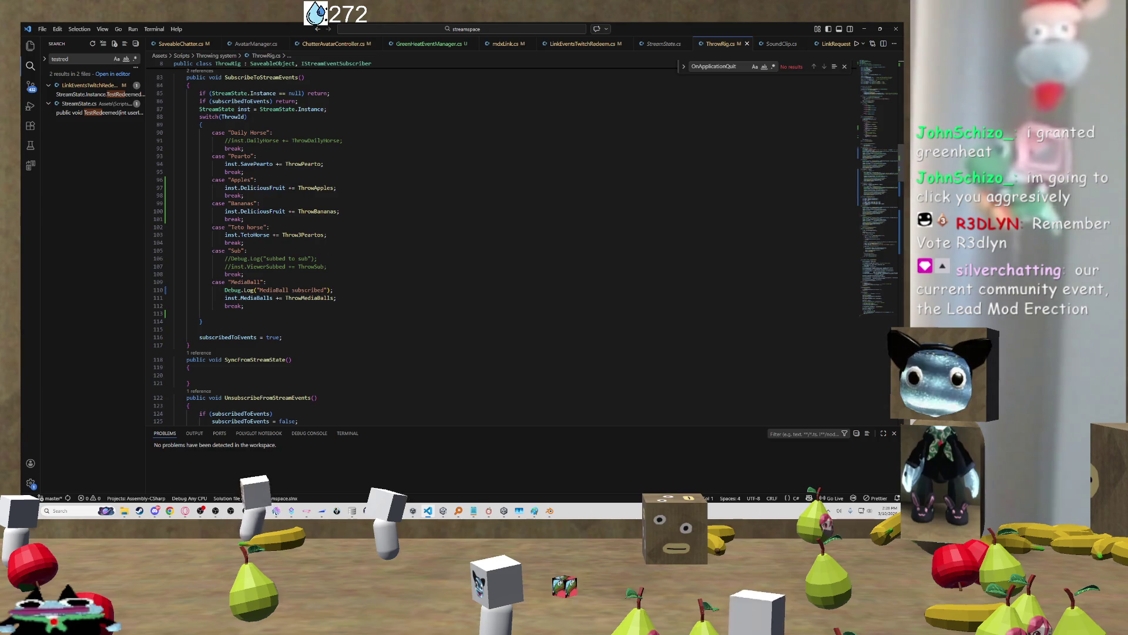
click(278, 304)
double_click(257, 298)
scroll(274, 192, up, 2)
scroll(273, 191, up, 2)
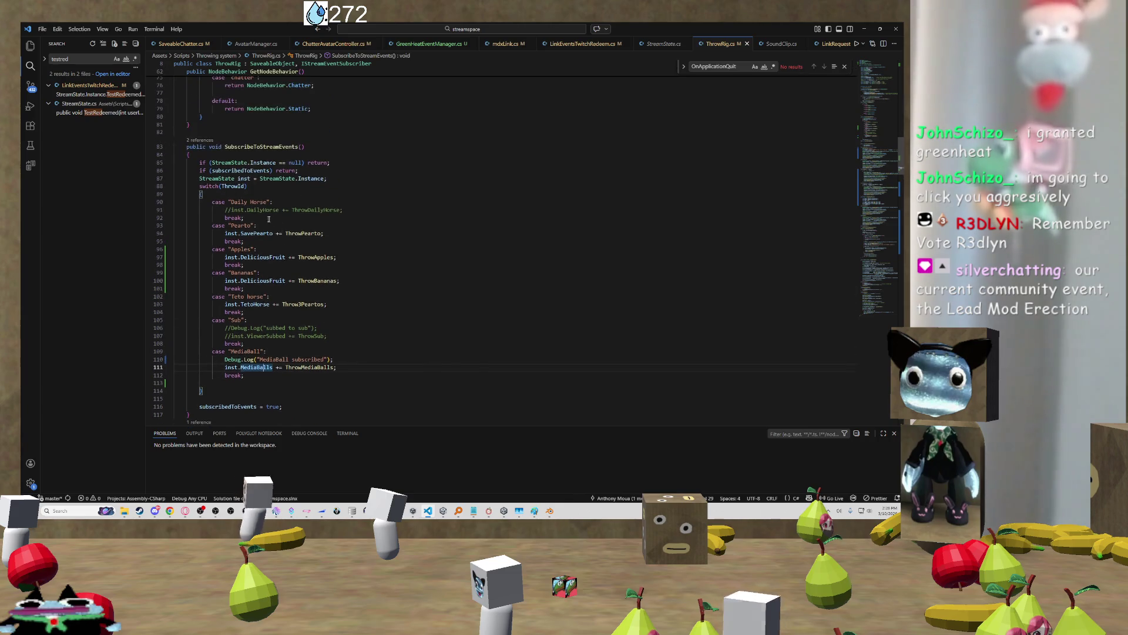
mouse_move(343, 210)
mouse_down()
mouse_move(244, 210)
mouse_move(344, 209)
mouse_up()
click(202, 194)
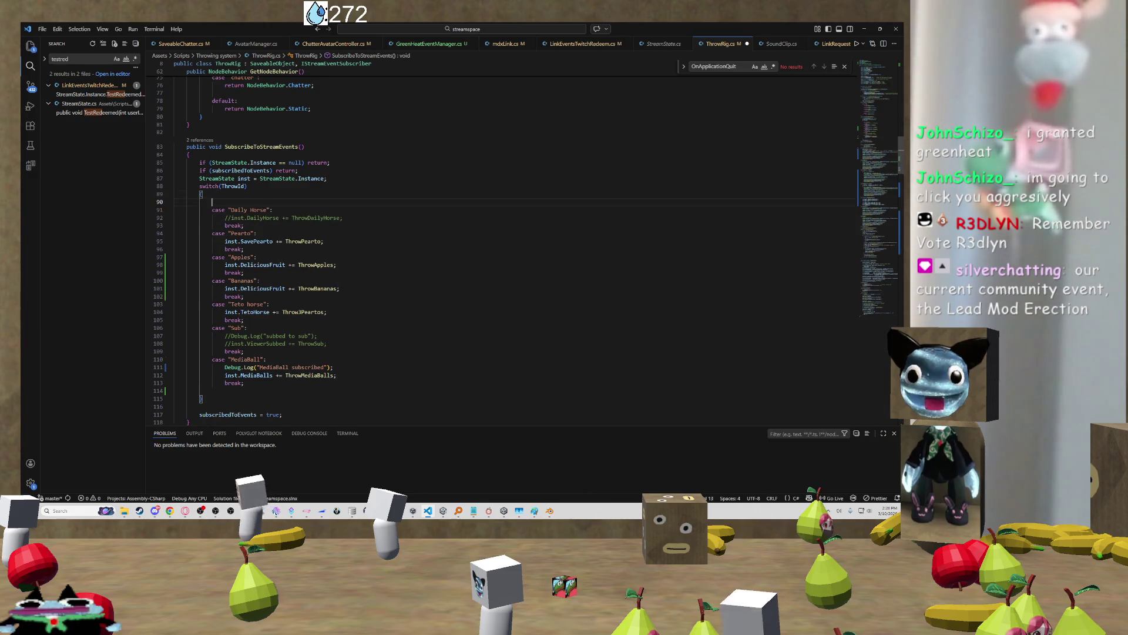
Duplicate the Daily Horse case as 'Hate Throw', uncomment its subscription and add break;
key(shift+alt+Up)
drag(231, 203, 267, 202)
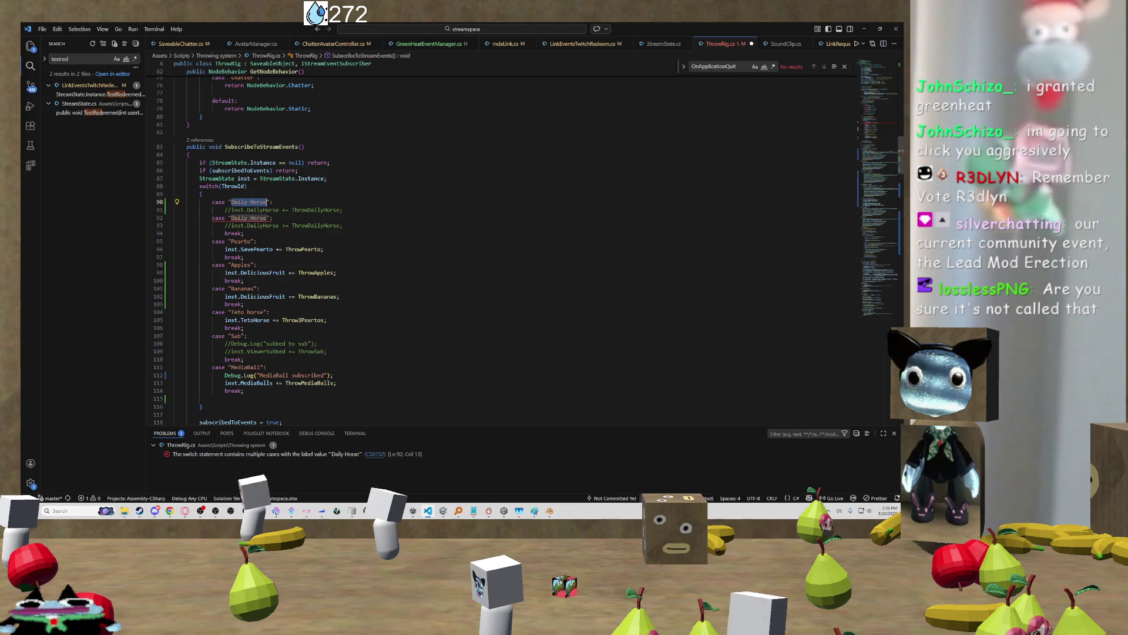
text(Hate T)
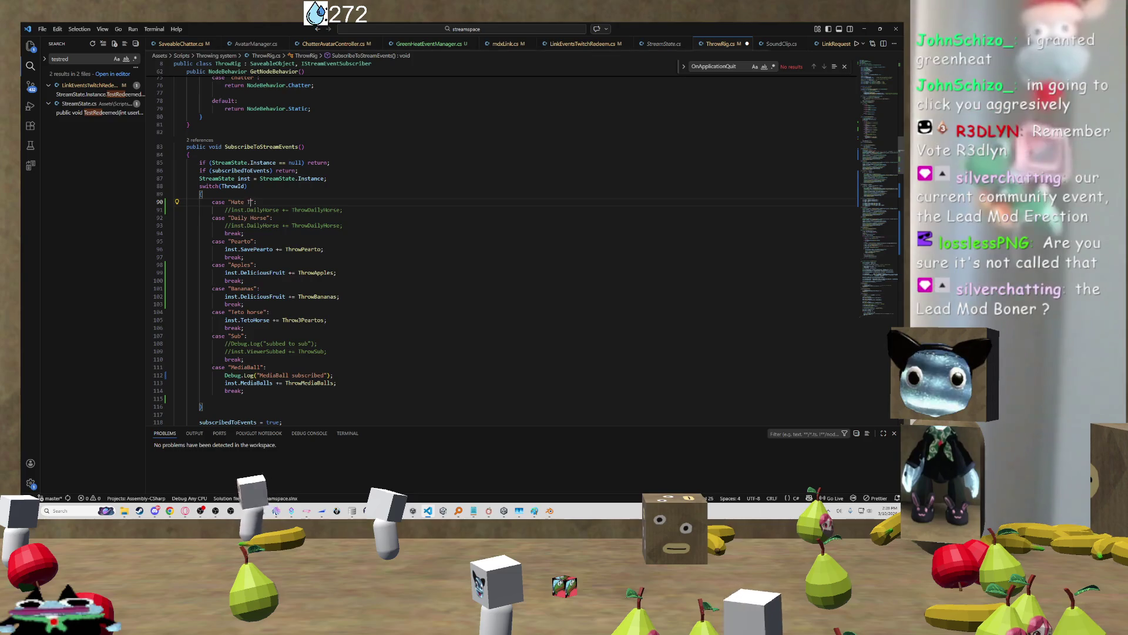
text(hrow)
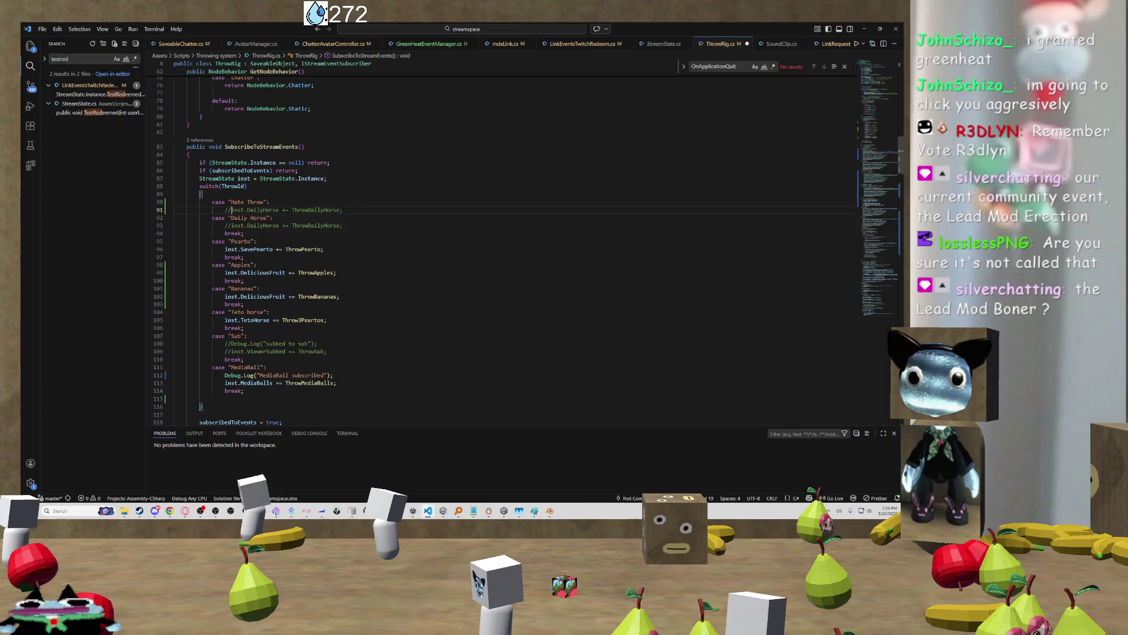
key(BackSpace)
key(BackSpace)
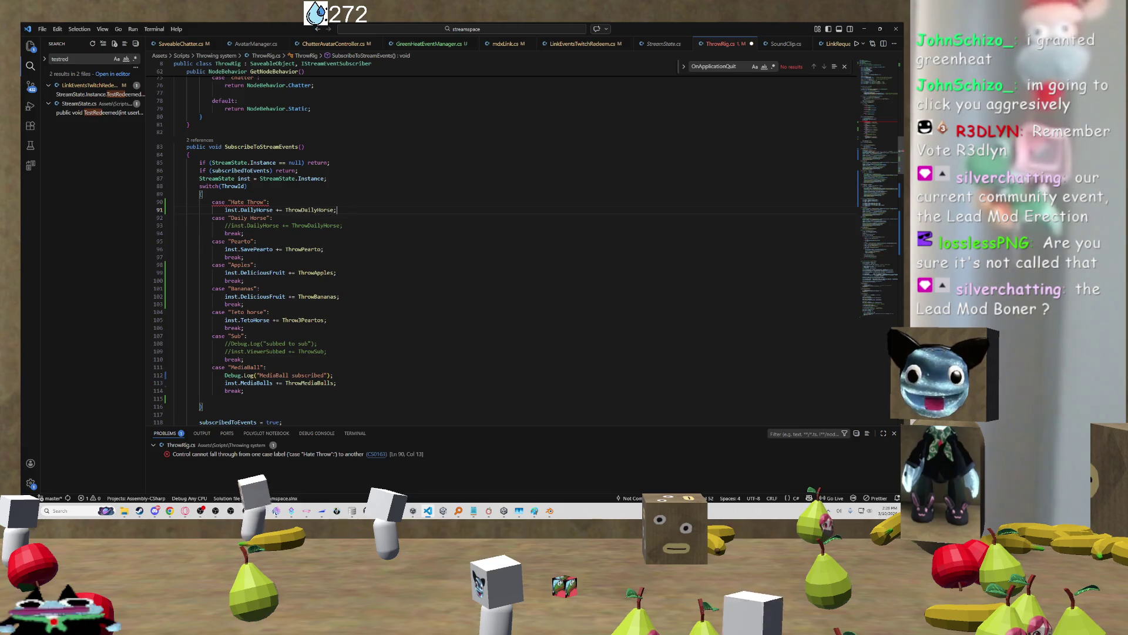
key(Return)
text(break)
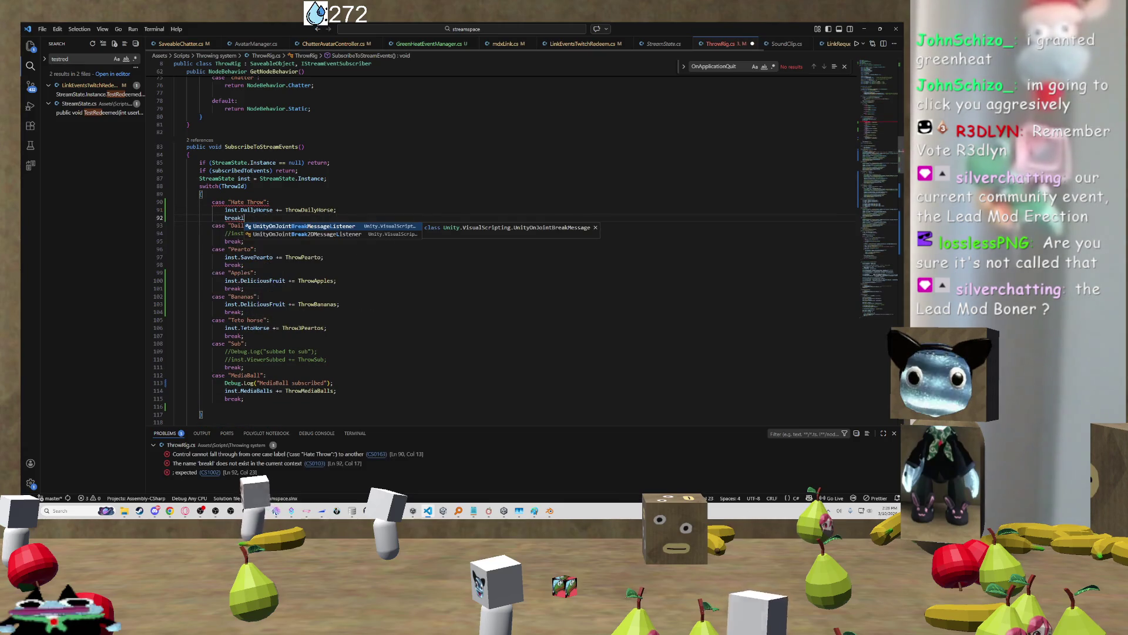
text(;)
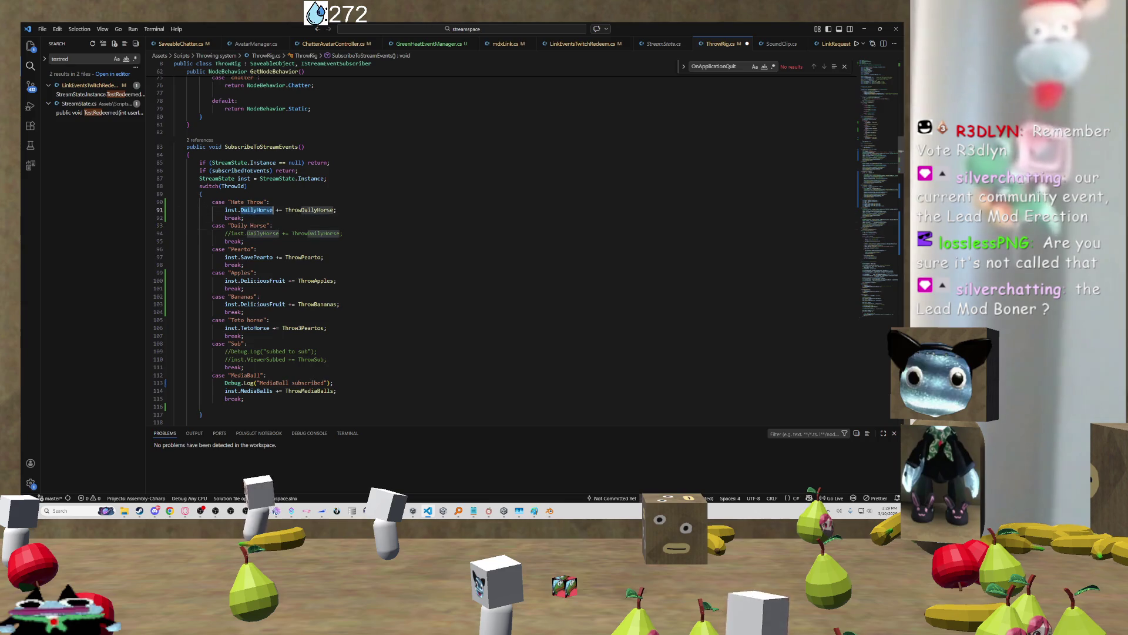
Point the new case's ThrowDailyHorse subscription at Test, then return to Unity
text(test)
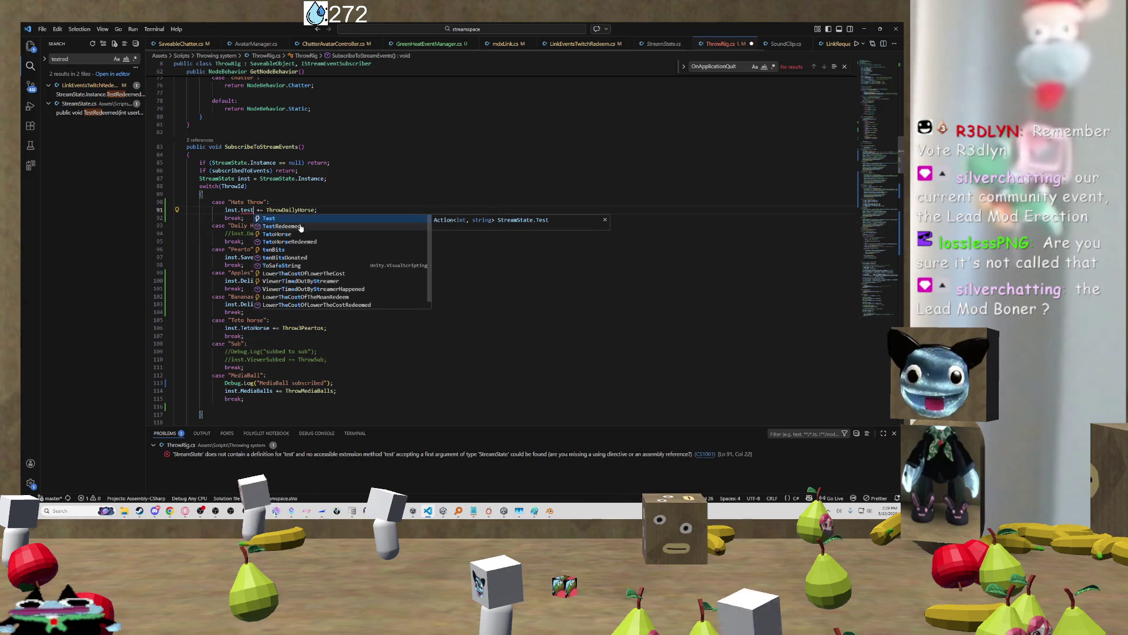
key(Tab)
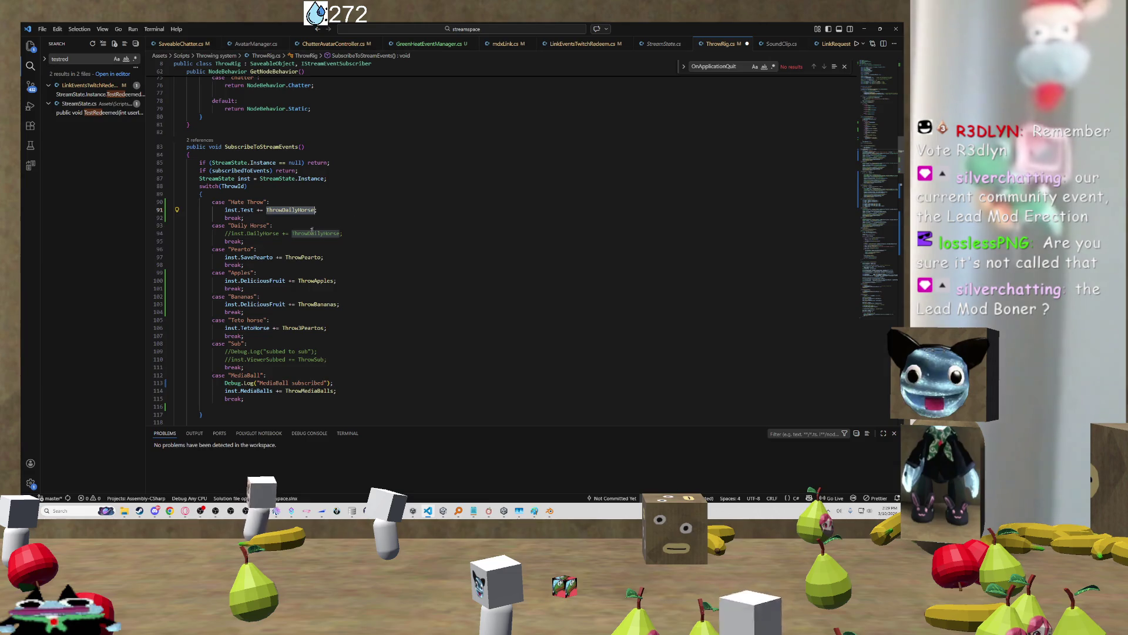
right_click(293, 210)
key(Escape)
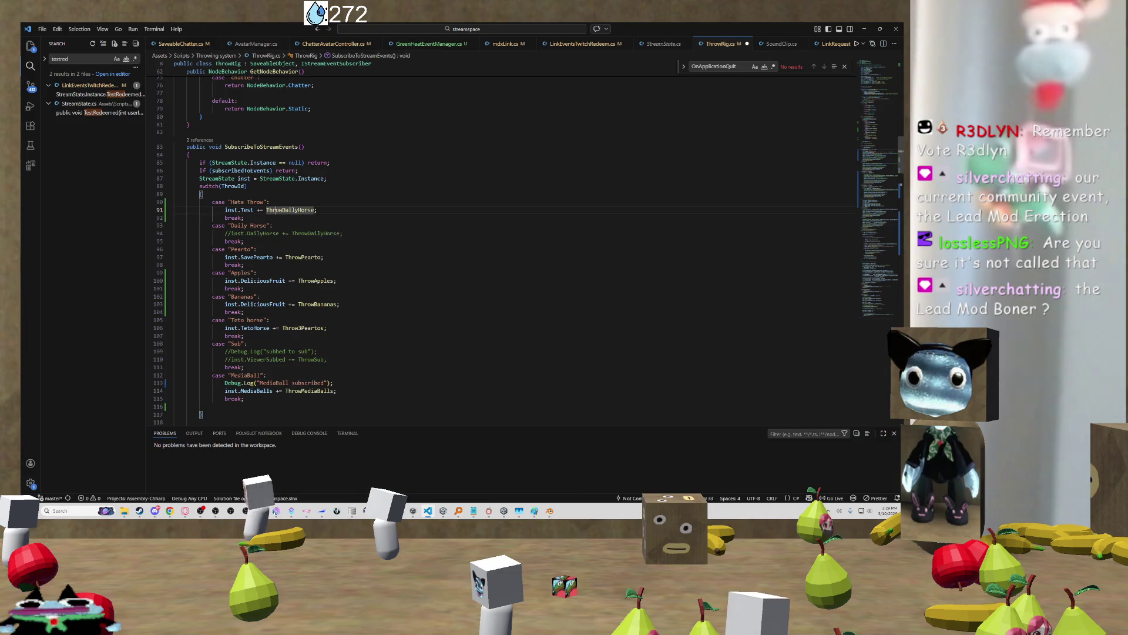
key(Down)
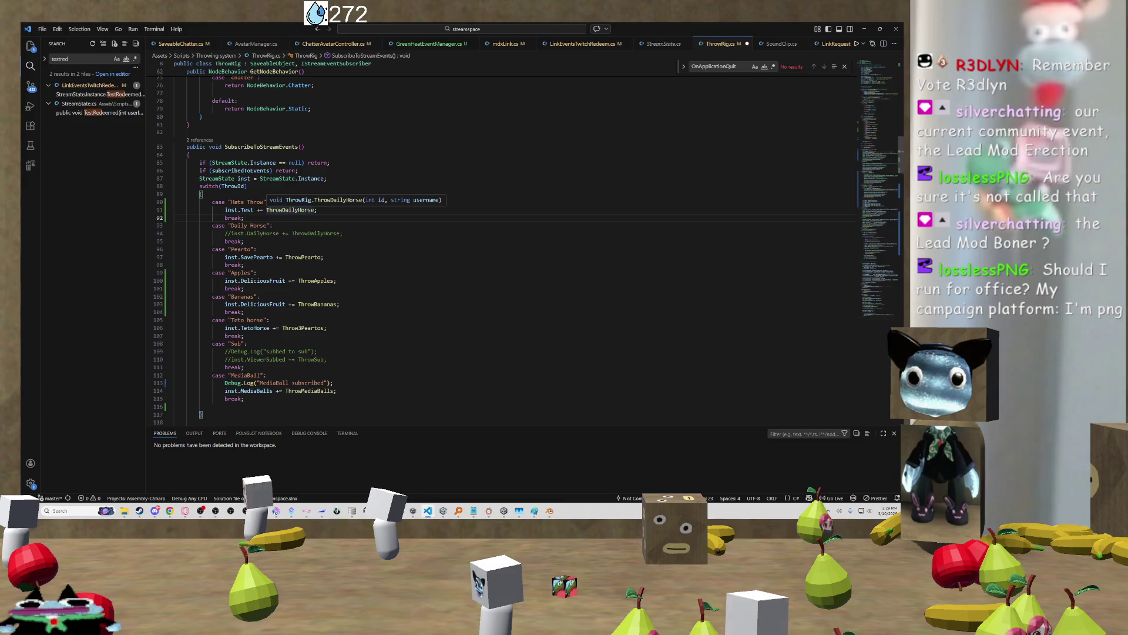
key(alt+Tab)
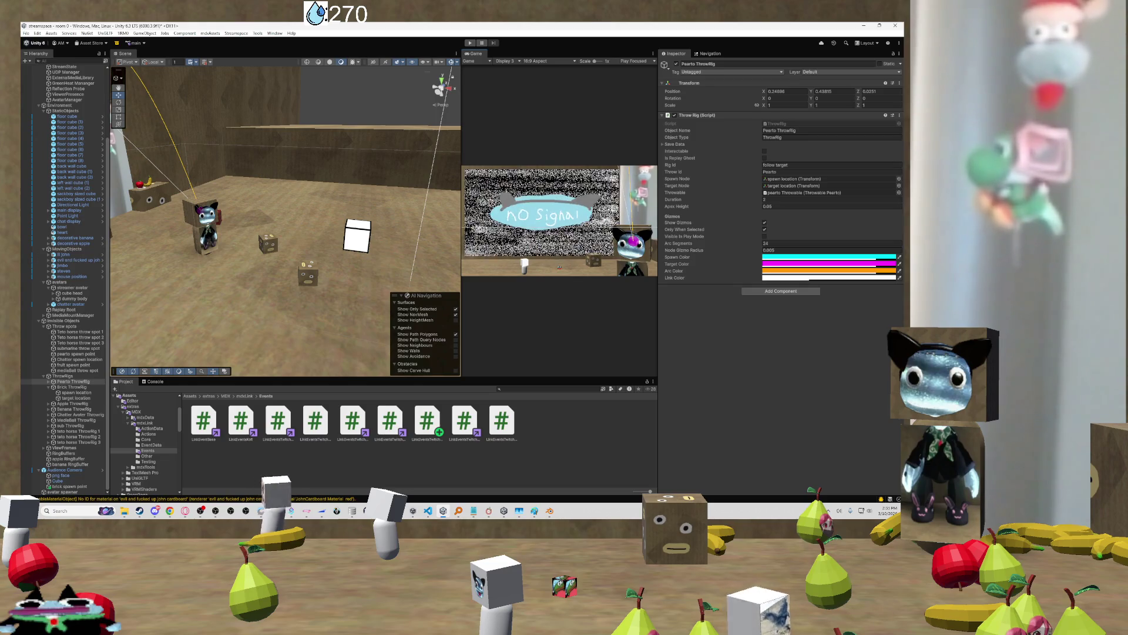
Frame the Pearto rig and orbit the view toward the No Signal screen and purple heart
key(f)
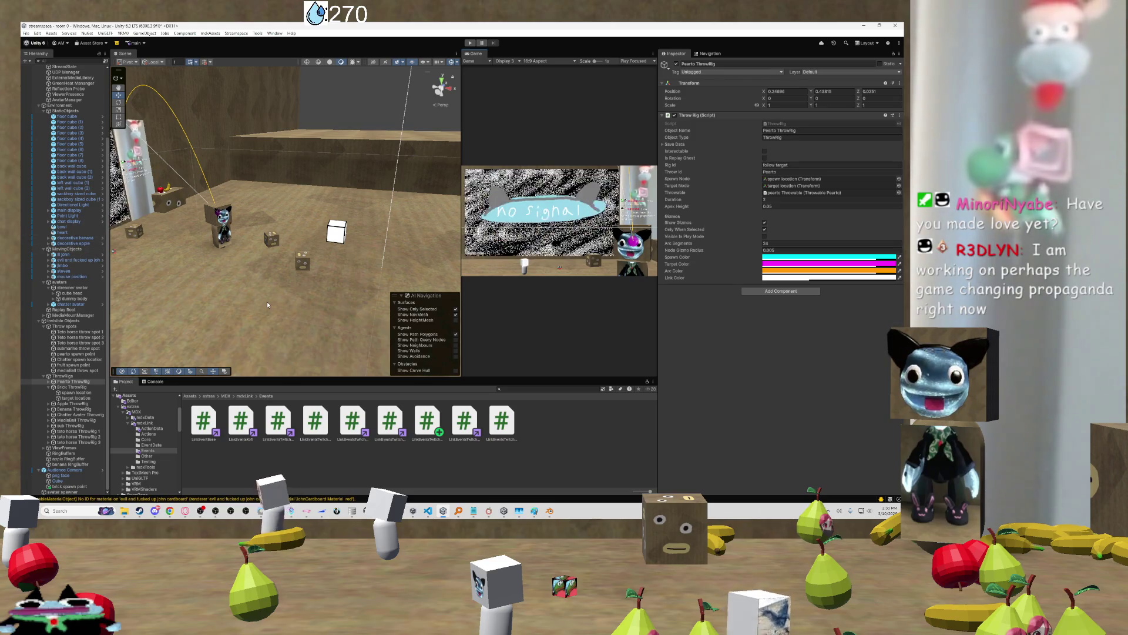
mouse_move(267, 302)
mouse_down()
mouse_move(130, 264)
mouse_move(93, 271)
mouse_move(295, 248)
mouse_move(236, 282)
mouse_up()
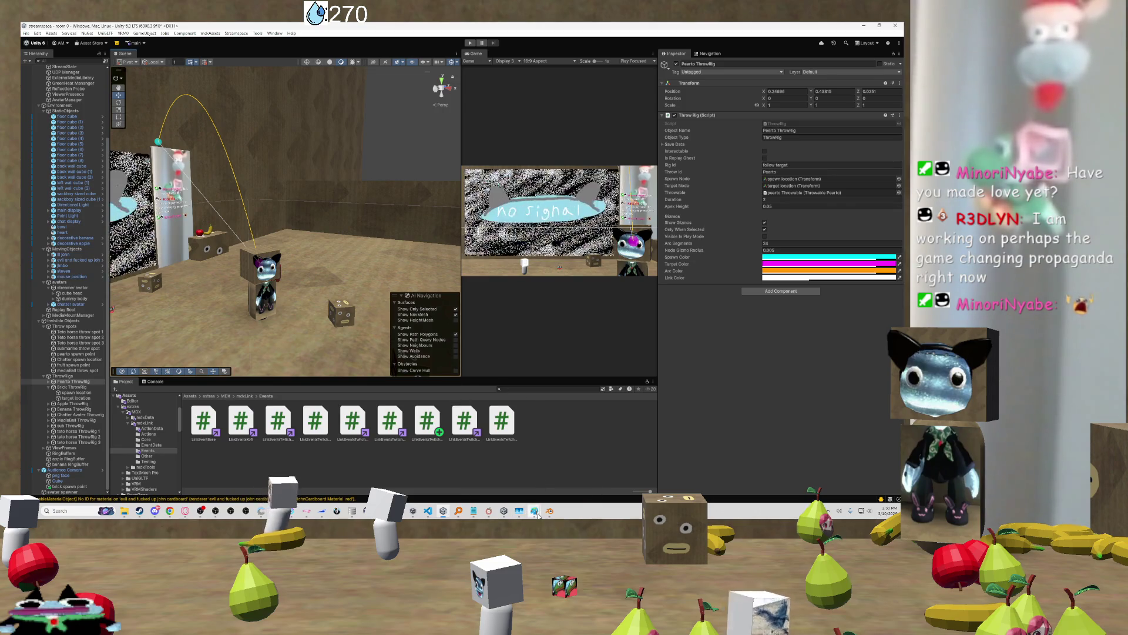
mouse_move(524, 511)
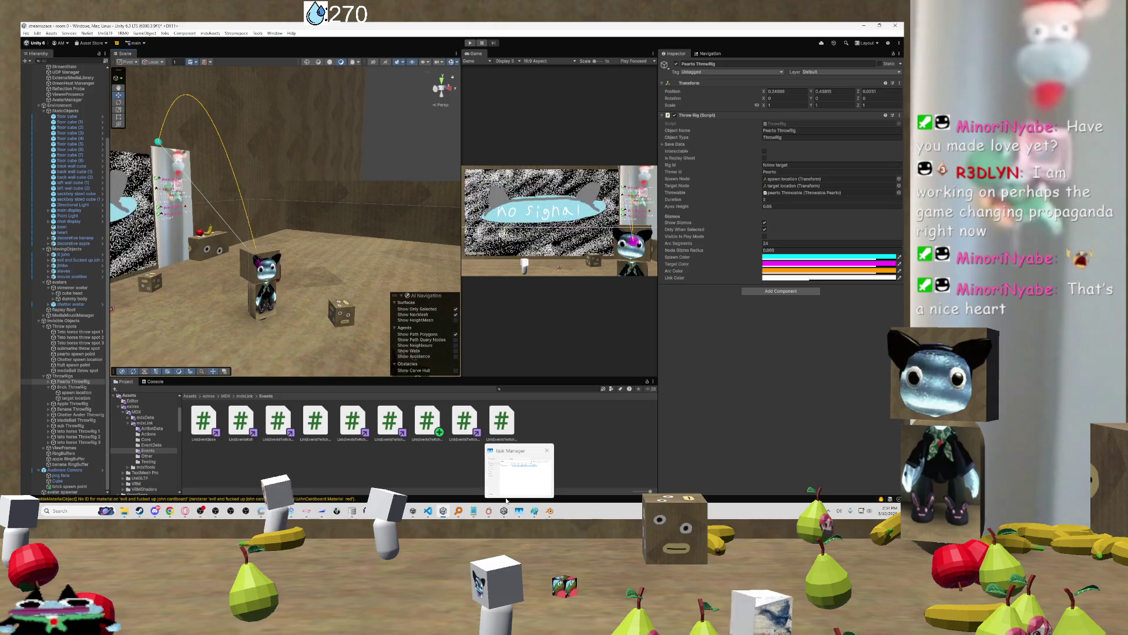
mouse_move(264, 247)
mouse_down()
mouse_move(191, 314)
mouse_move(273, 298)
mouse_move(159, 325)
mouse_move(252, 311)
mouse_move(891, 325)
mouse_up()
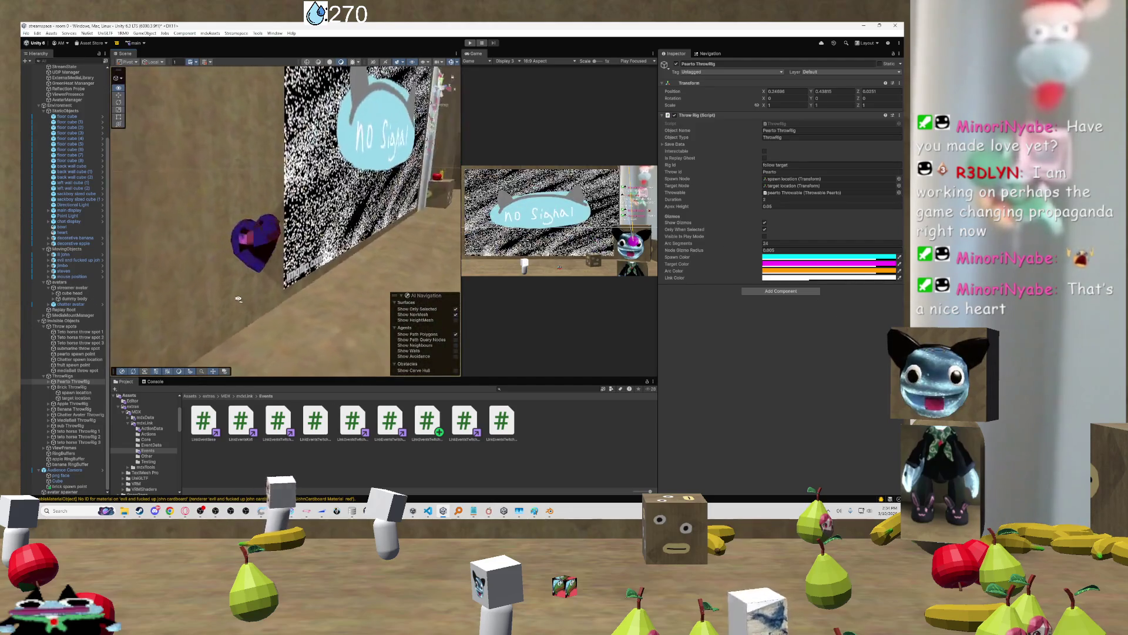
mouse_move(273, 298)
mouse_down()
mouse_move(26, 289)
mouse_move(208, 292)
mouse_up()
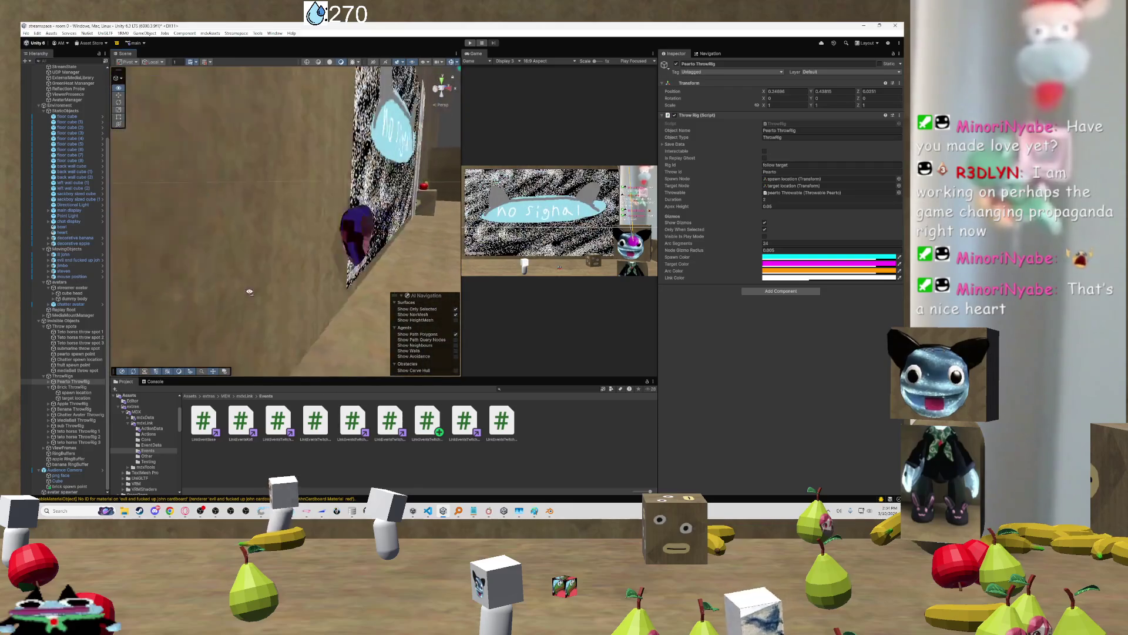
drag(121, 282, 281, 245)
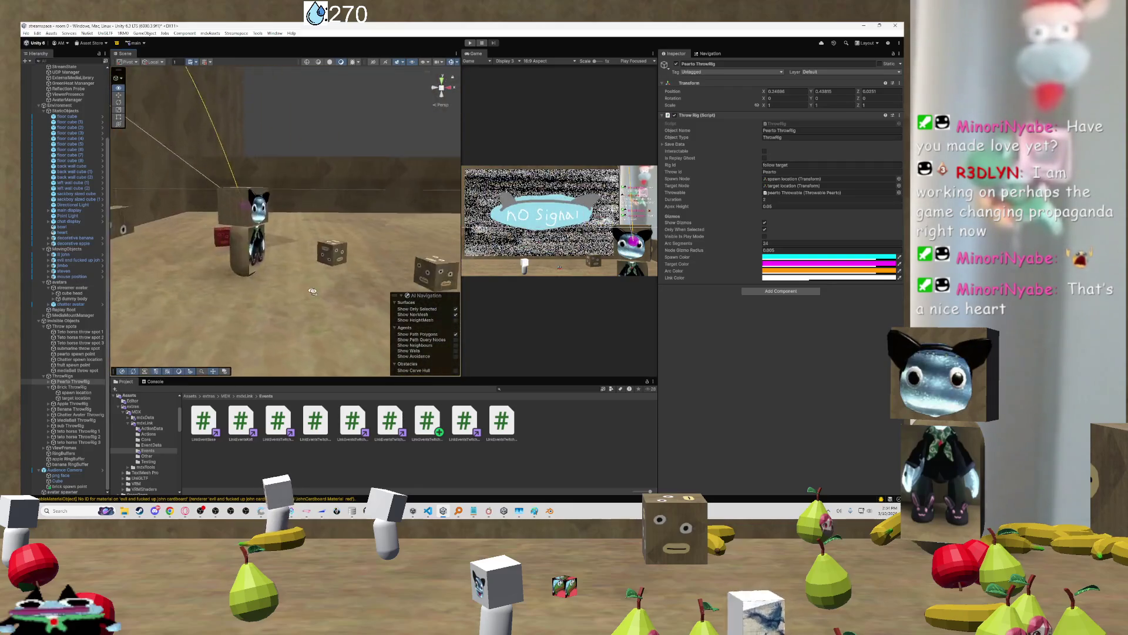
mouse_move(296, 293)
mouse_down()
mouse_move(338, 303)
mouse_move(238, 299)
mouse_up()
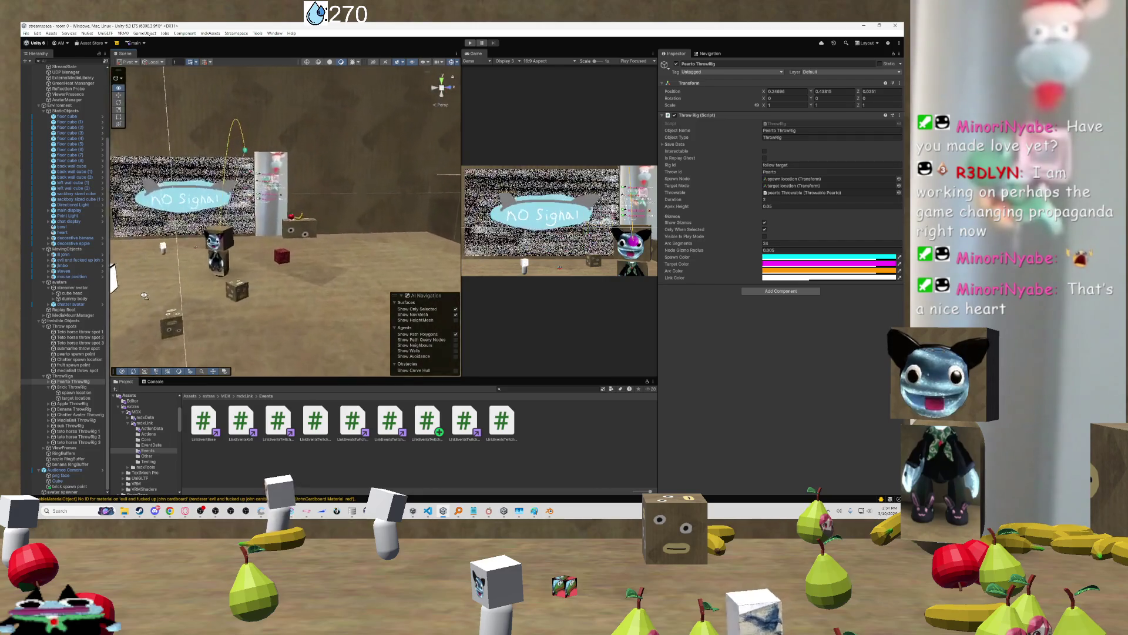
drag(267, 319, 133, 309)
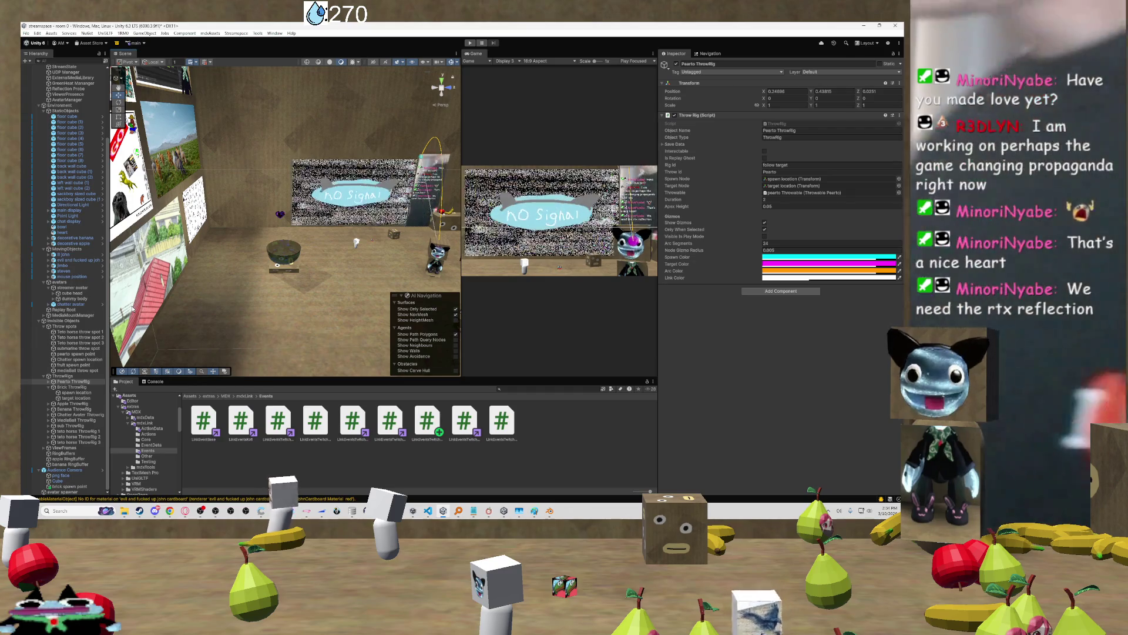
drag(132, 308, 158, 296)
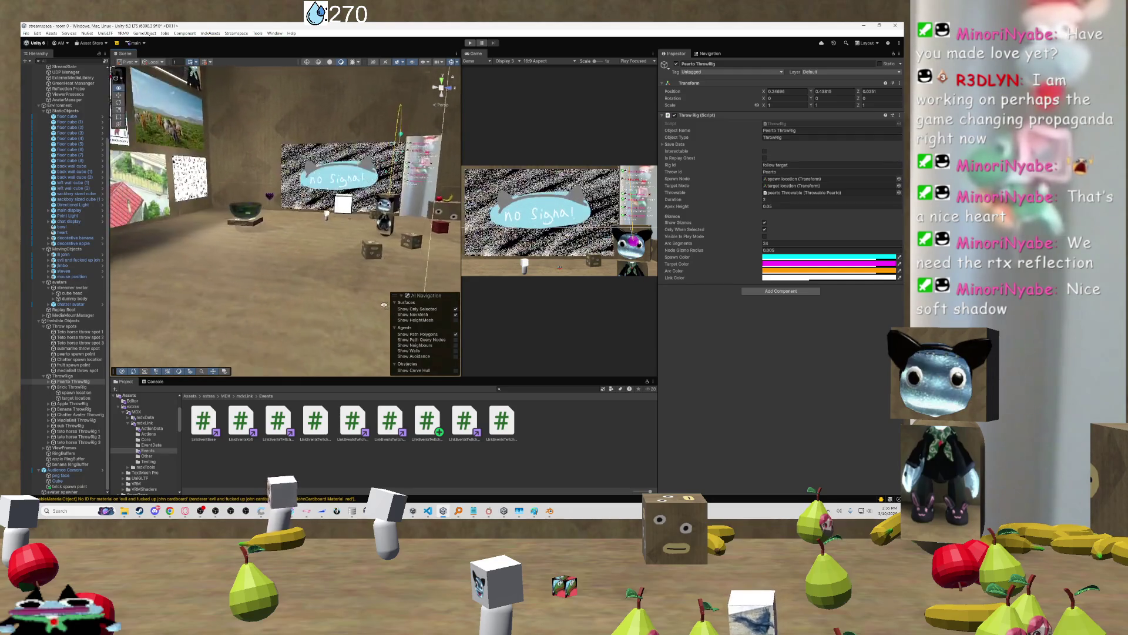
mouse_move(389, 296)
mouse_down()
mouse_move(353, 320)
mouse_move(452, 292)
mouse_up()
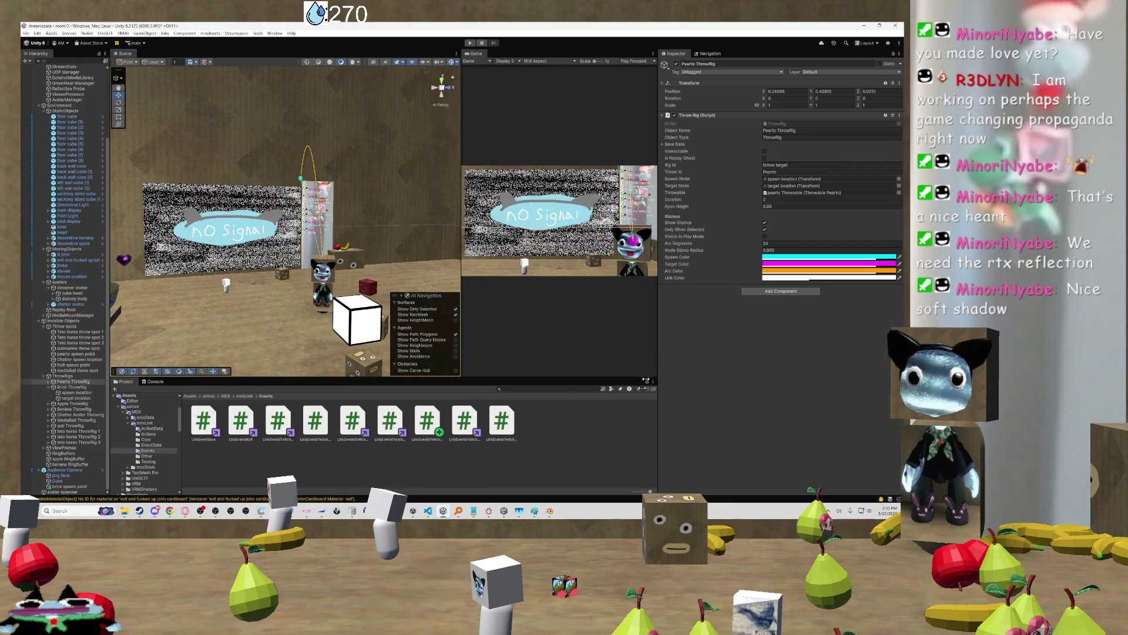
In ThrowRig.cs, rename the Hate case to 'Brick' so it subscribes ThrowBrick to Test
click(429, 511)
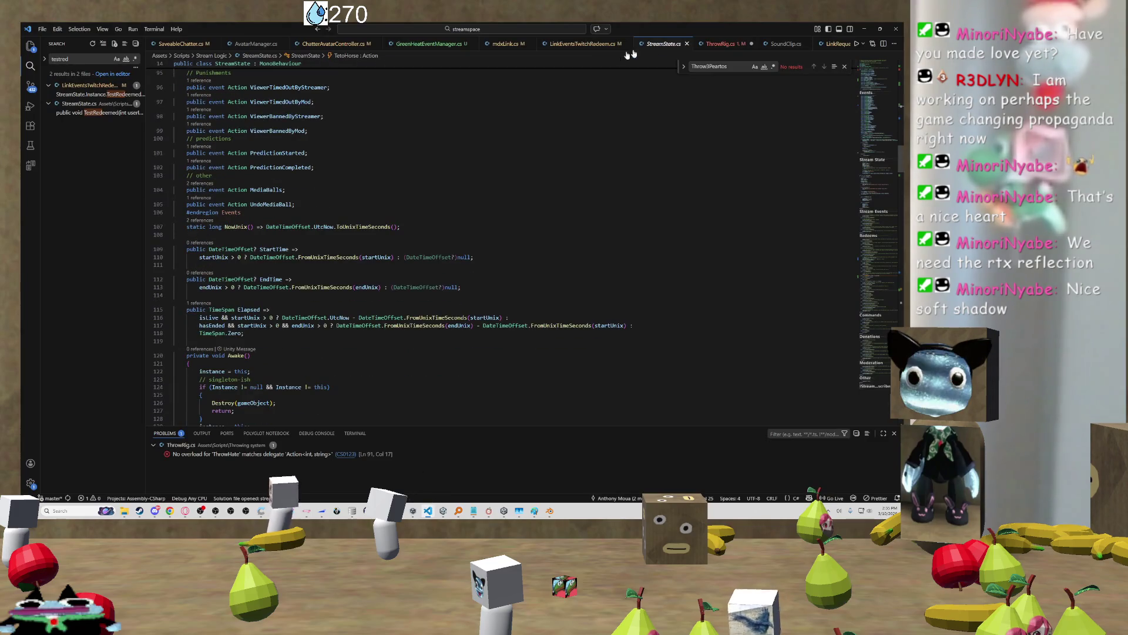
key(alt+Left)
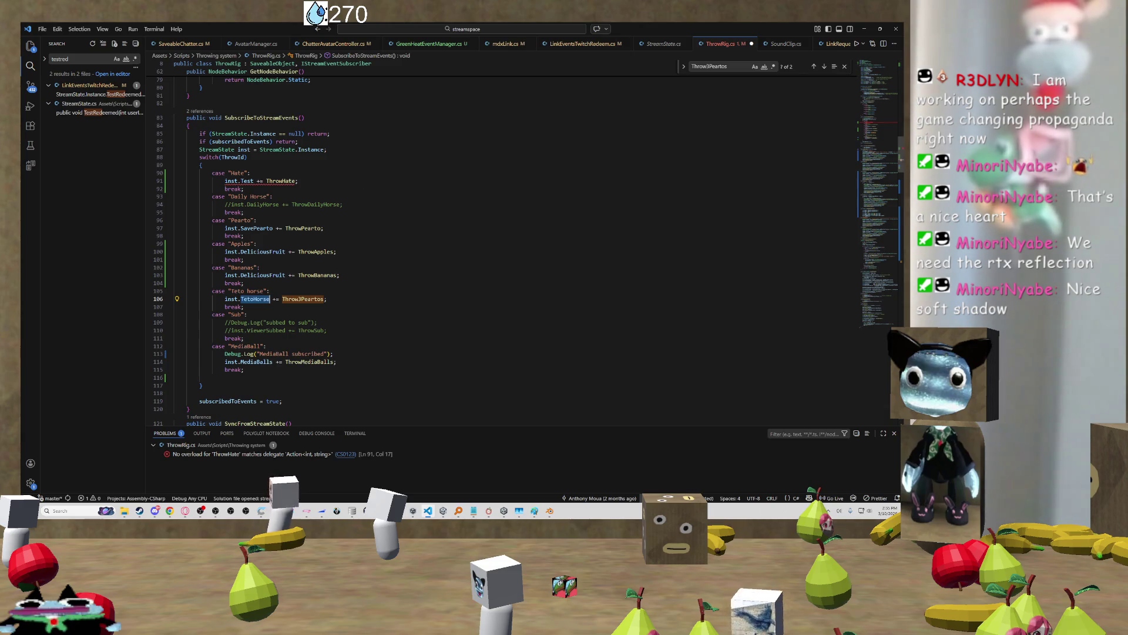
double_click(238, 173)
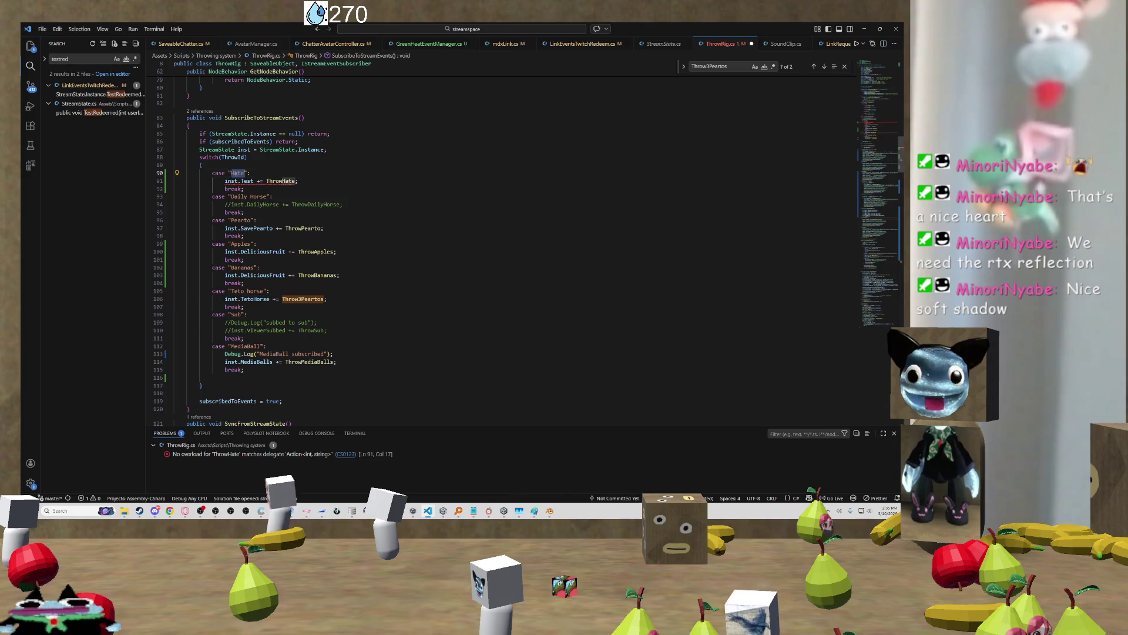
text(Brick)
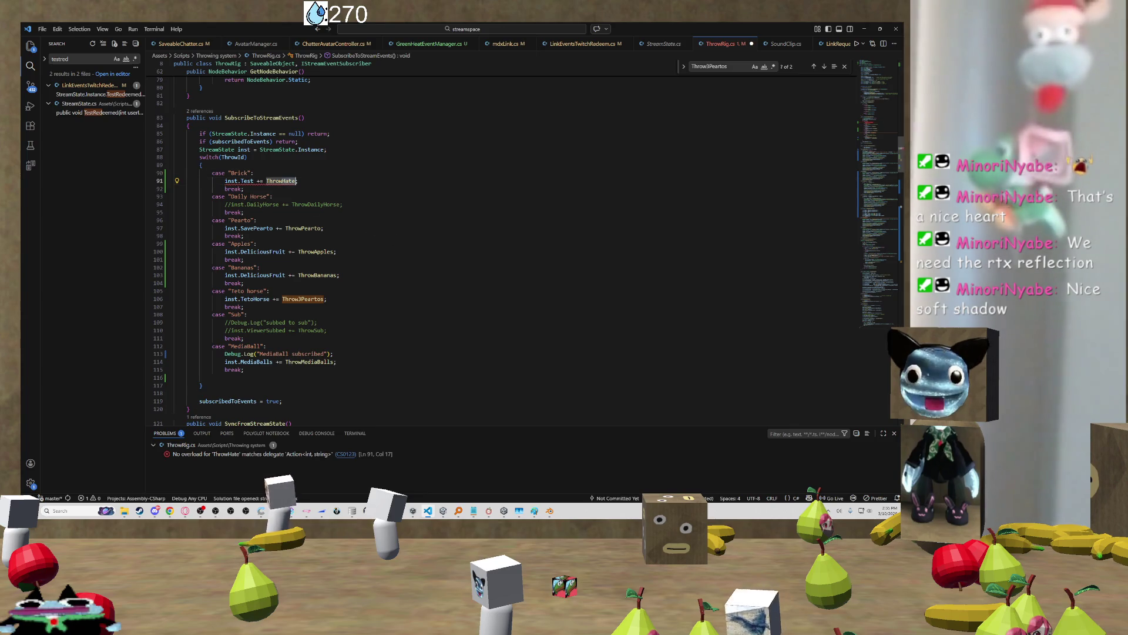
text(Brick)
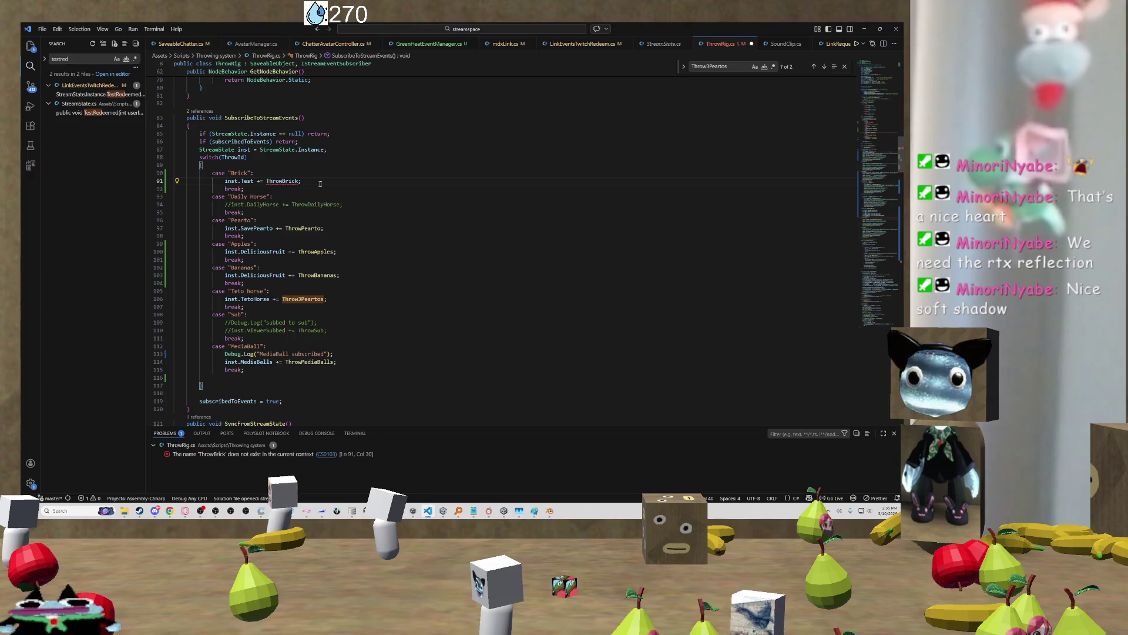
scroll(500, 247, down, 20)
scroll(313, 231, down, 15)
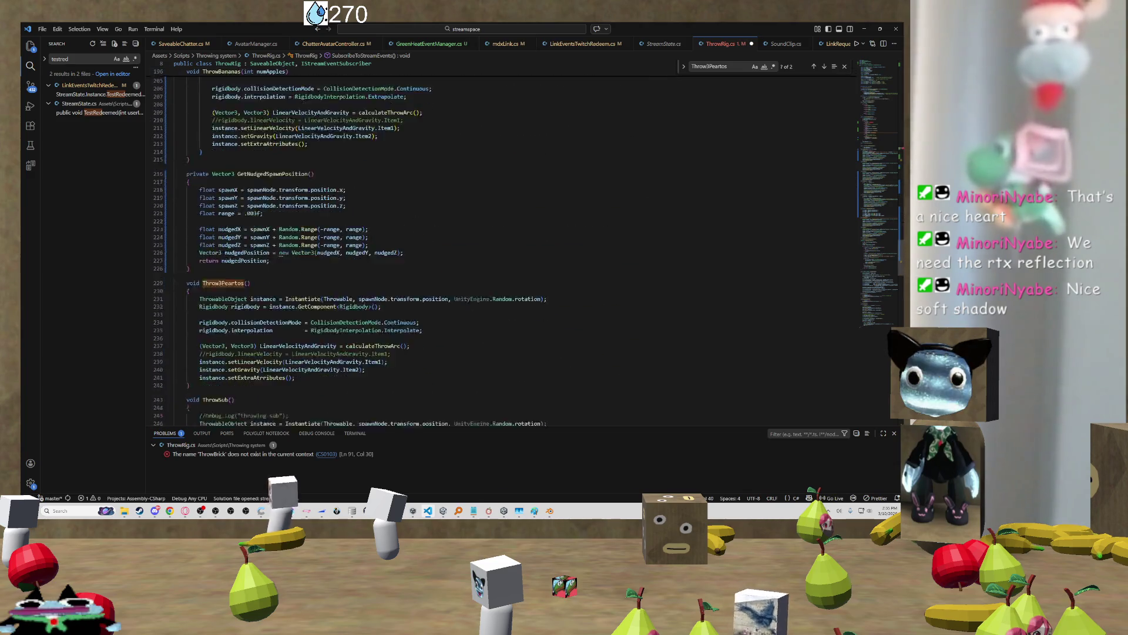
Find the ThrowHate method in ThrowRig.cs and rename it to ThrowBrick
scroll(233, 194, down, 10)
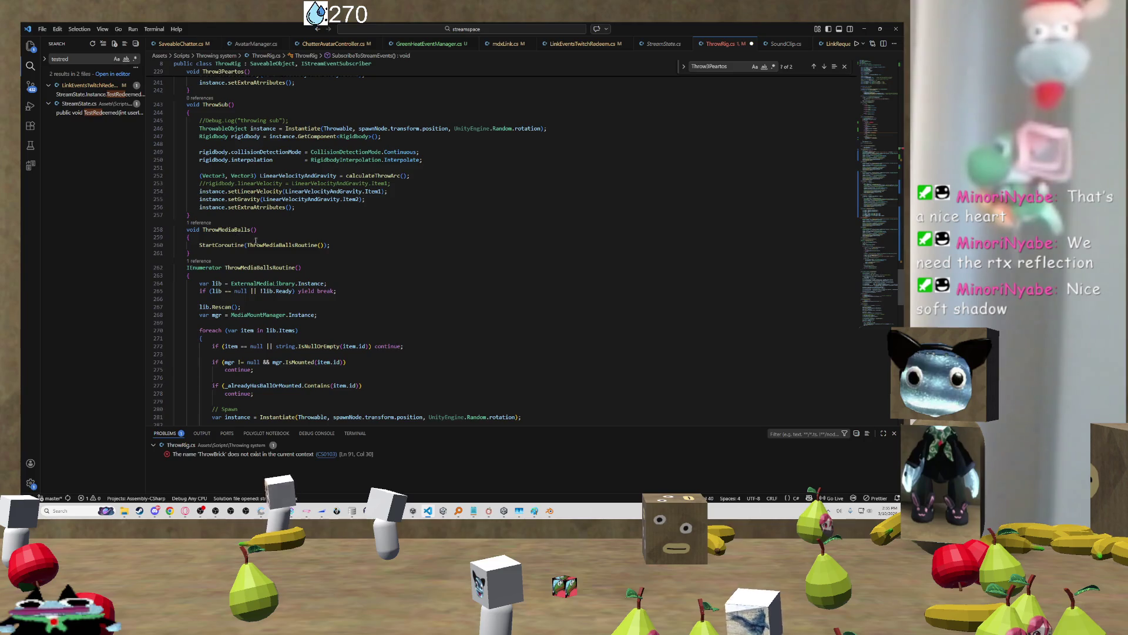
key(ctrl+f)
text(hate)
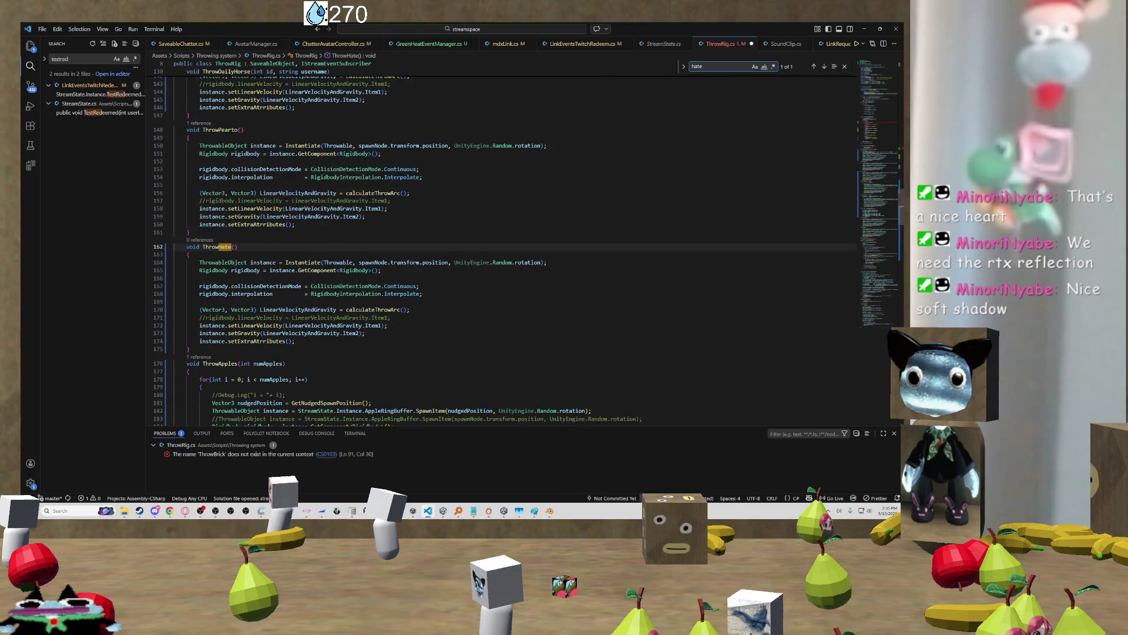
double_click(218, 247)
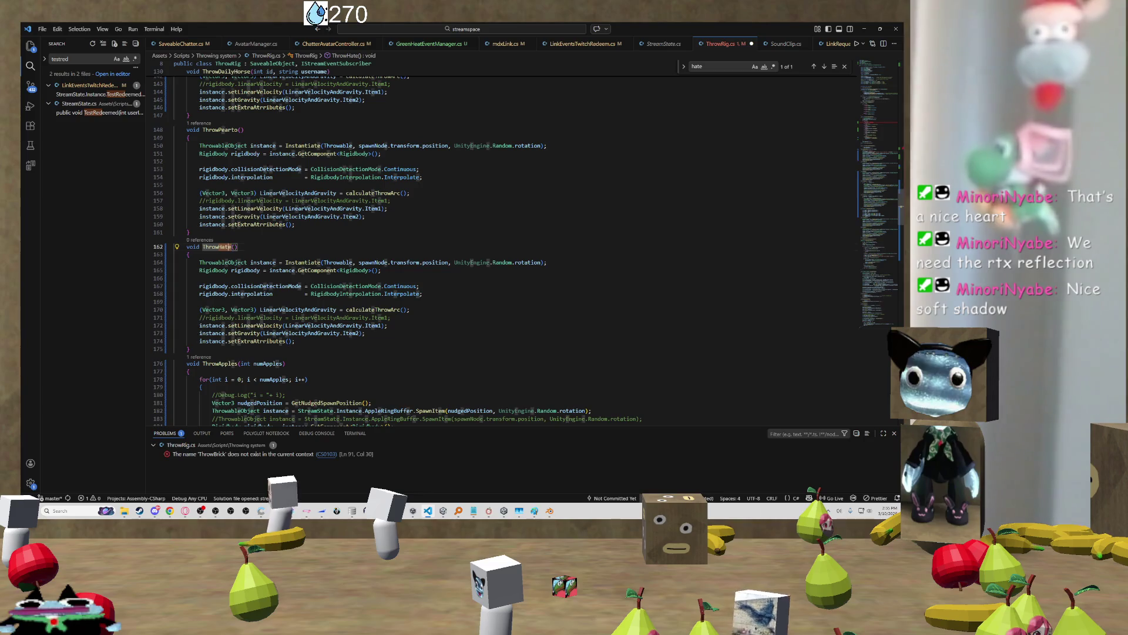
text(ThrowBr)
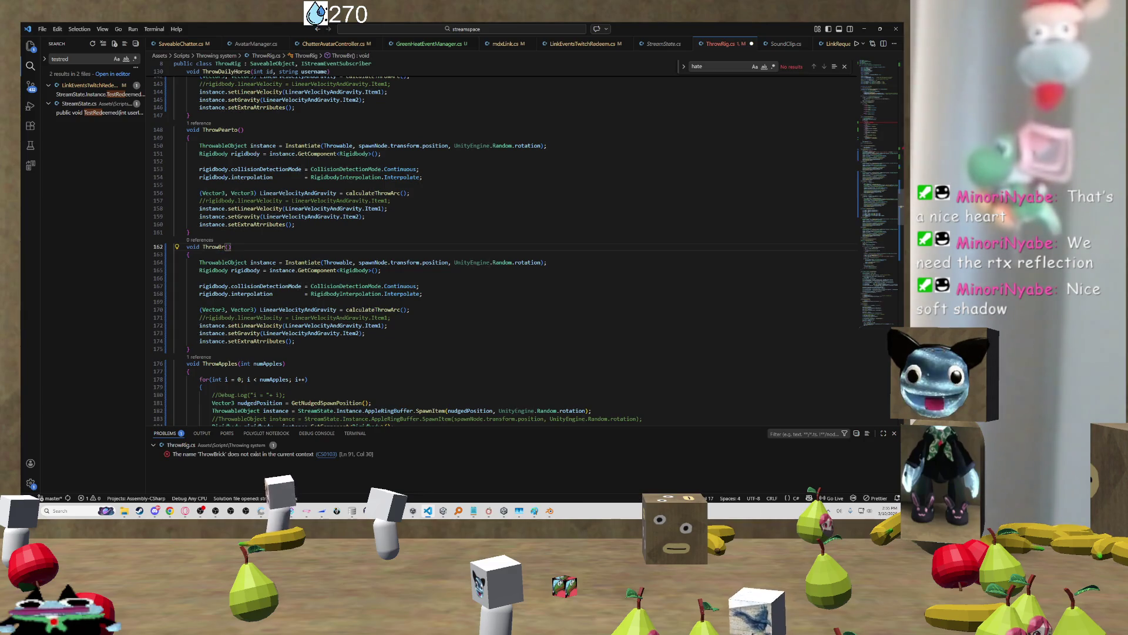
text(ick)
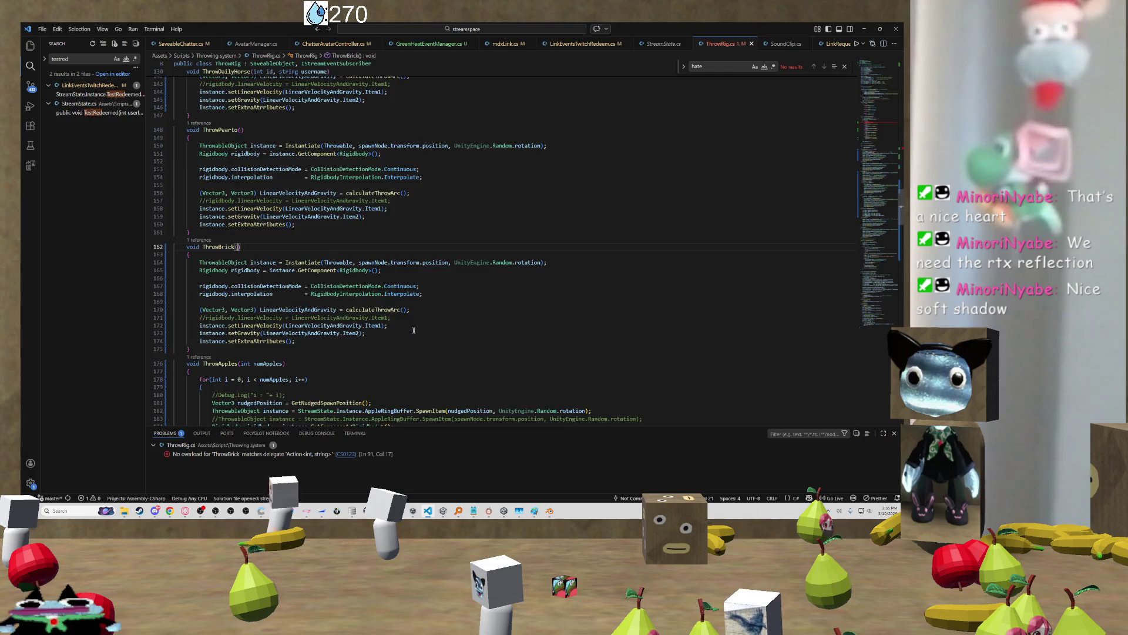
Copy the 'int id, string username' parameters from ThrowDailyHorse's signature
scroll(413, 331, up, 15)
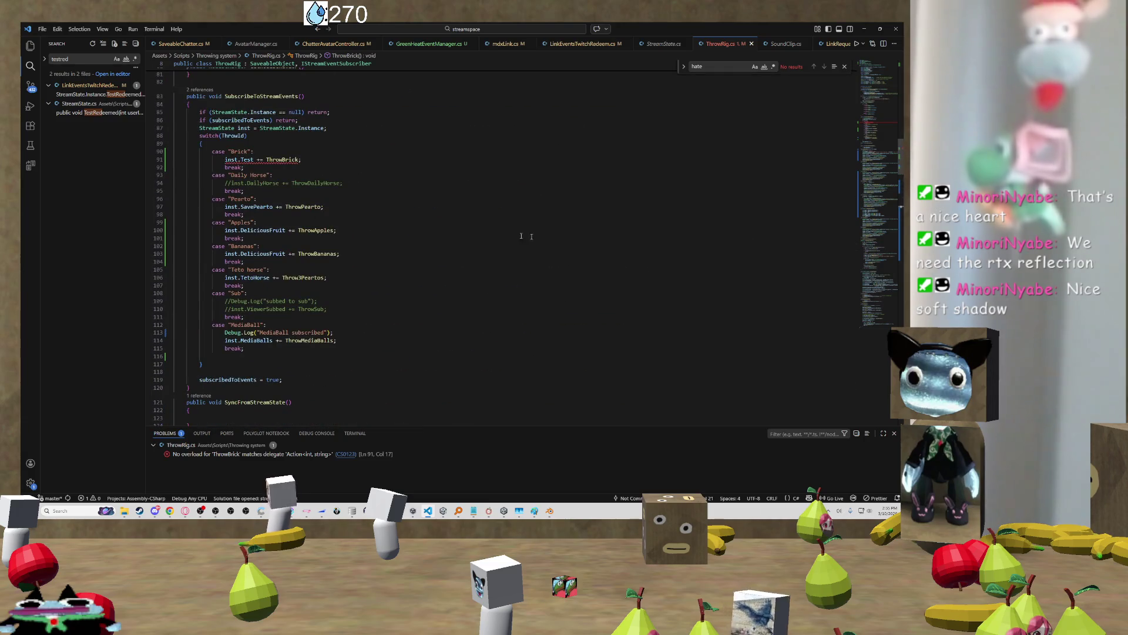
scroll(520, 236, up, 1)
mouse_move(283, 195)
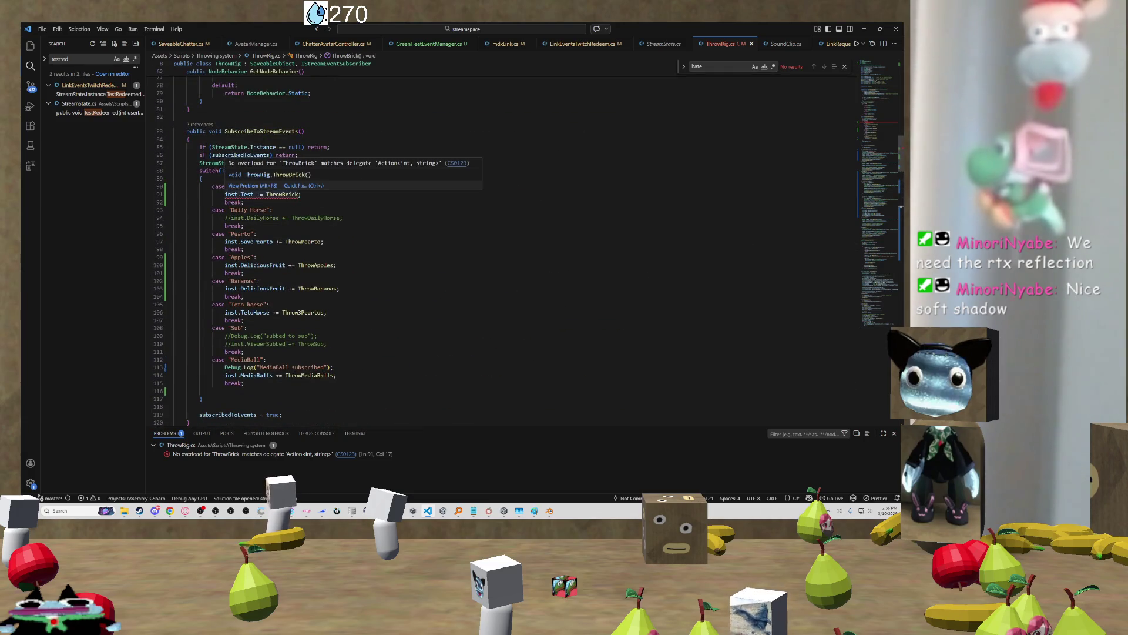
scroll(411, 247, down, 12)
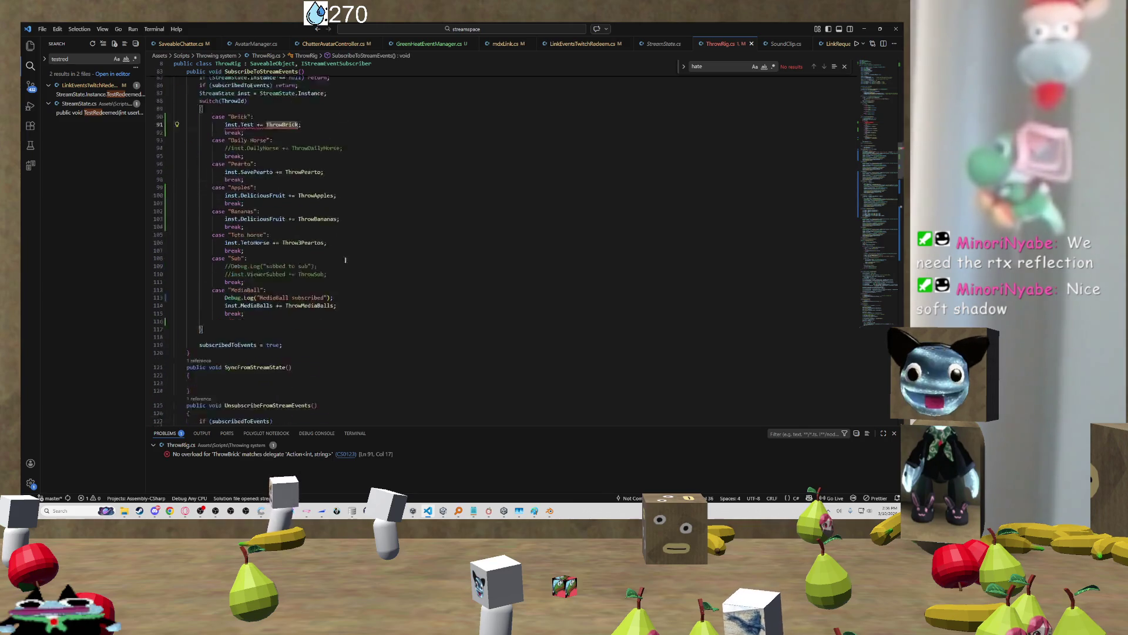
scroll(500, 247, down, 12)
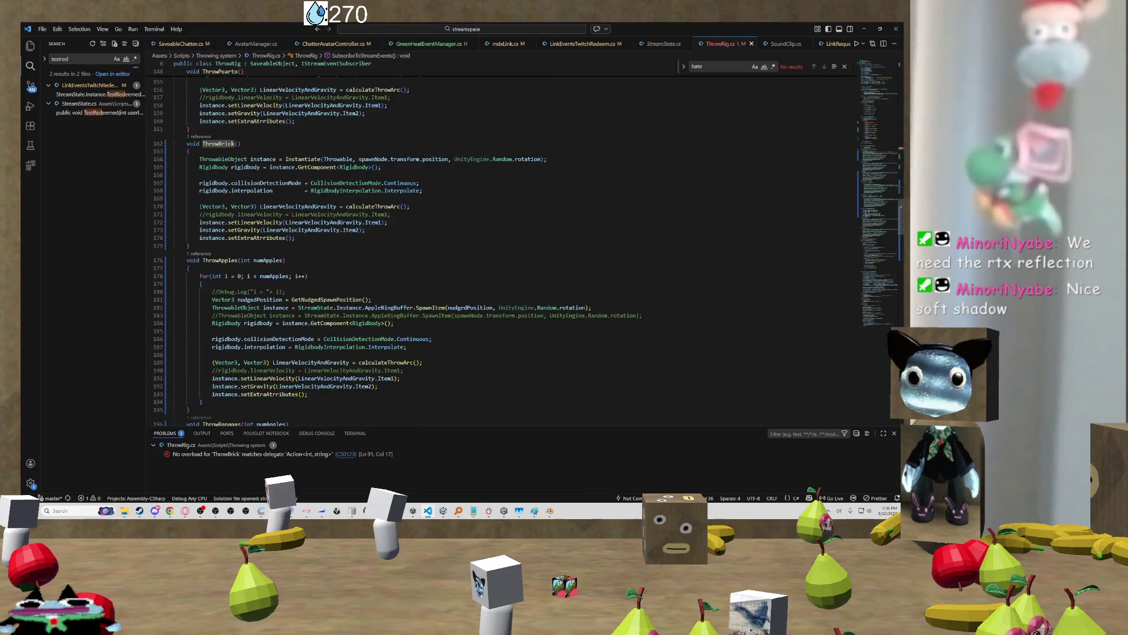
scroll(499, 247, up, 12)
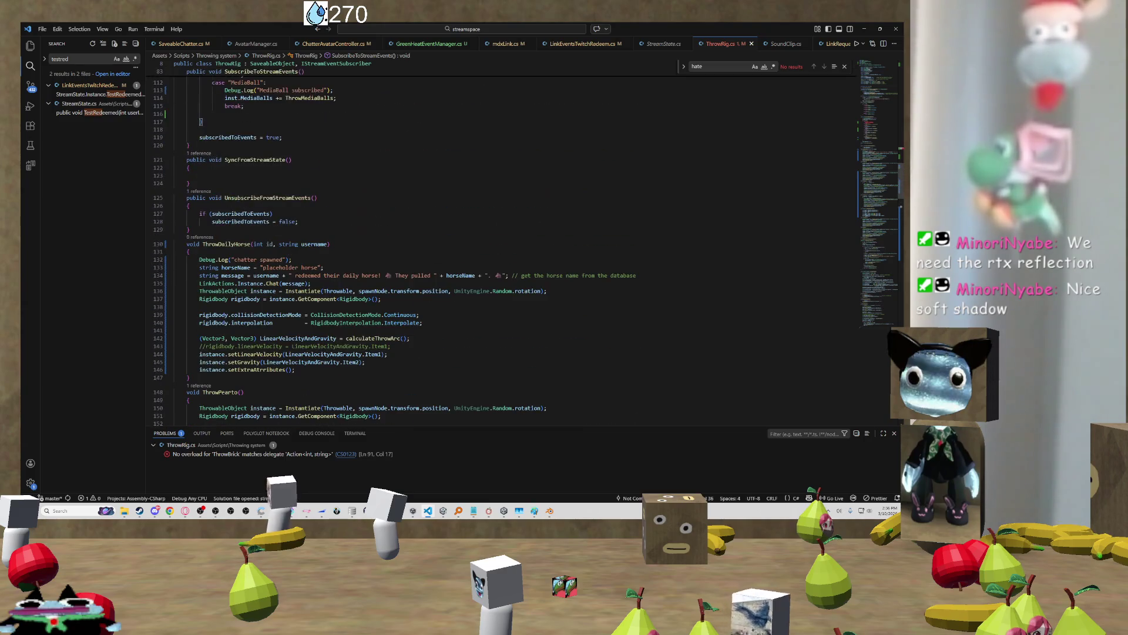
drag(327, 244, 255, 244)
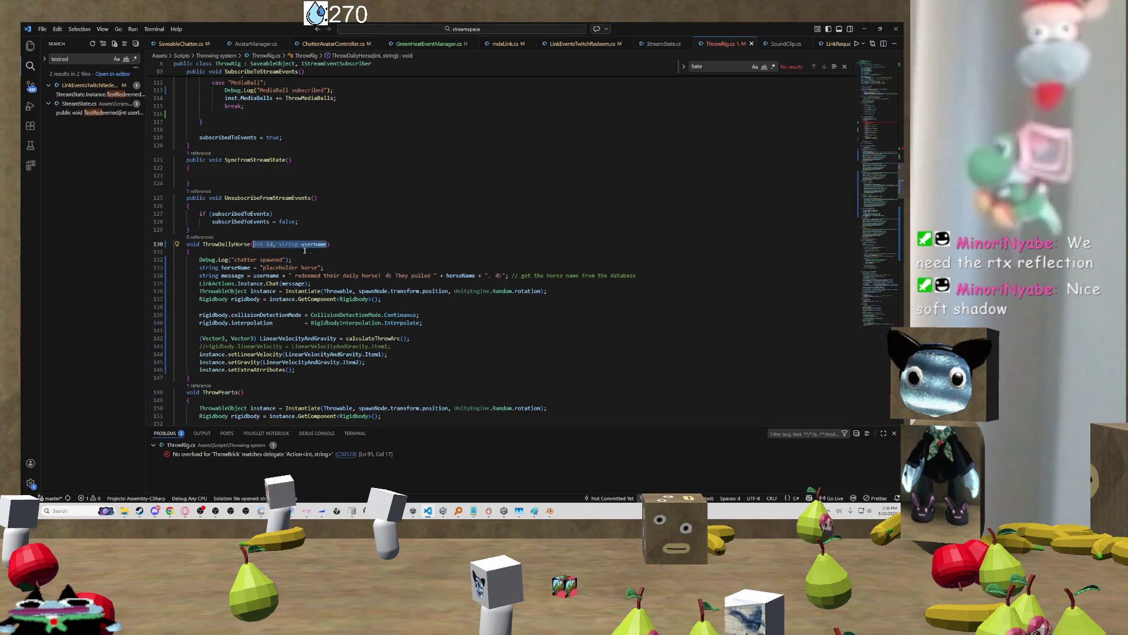
Paste the parameters into ThrowBrick so it reads ThrowBrick(int id, string username)
scroll(304, 251, down, 15)
scroll(305, 251, down, 10)
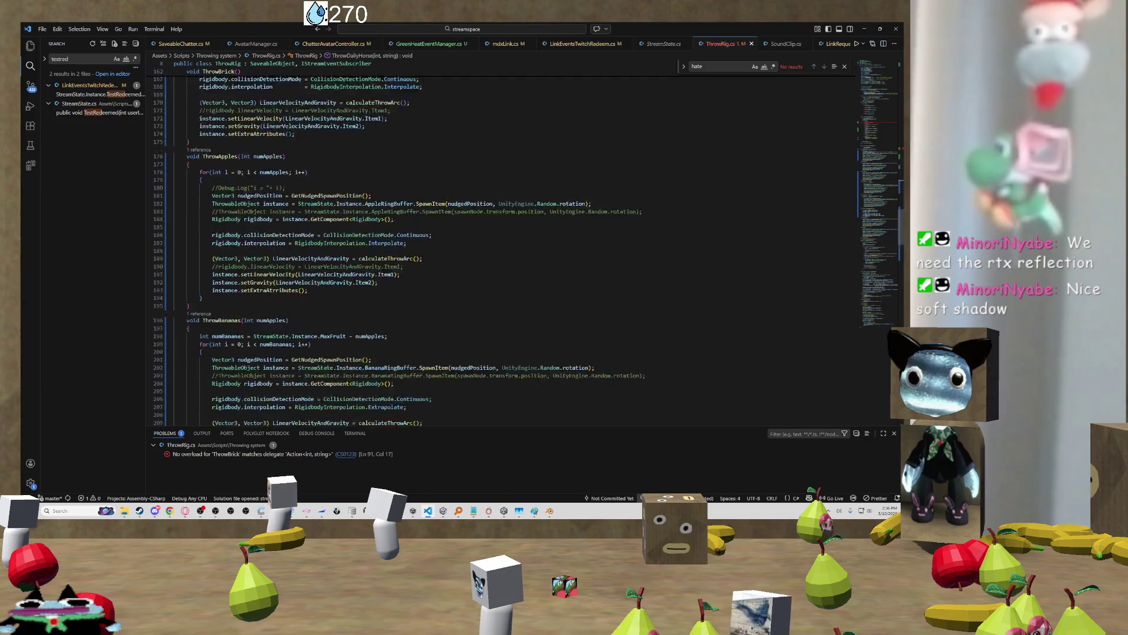
key(ctrl+f)
text(bric)
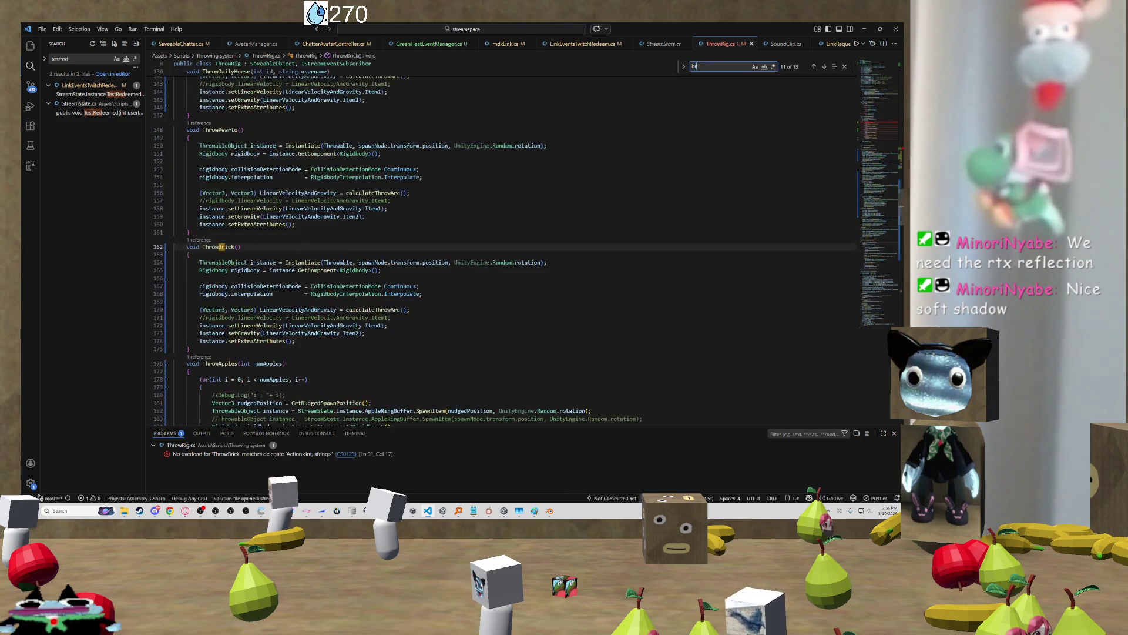
key(ctrl+z)
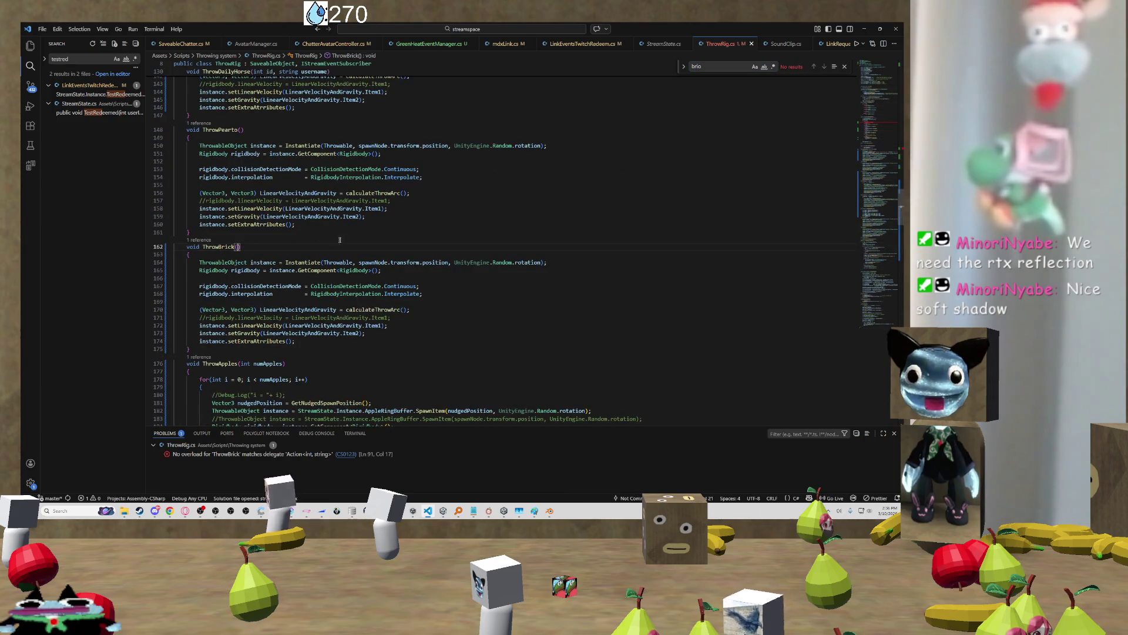
text(int id, string username)
click(365, 235)
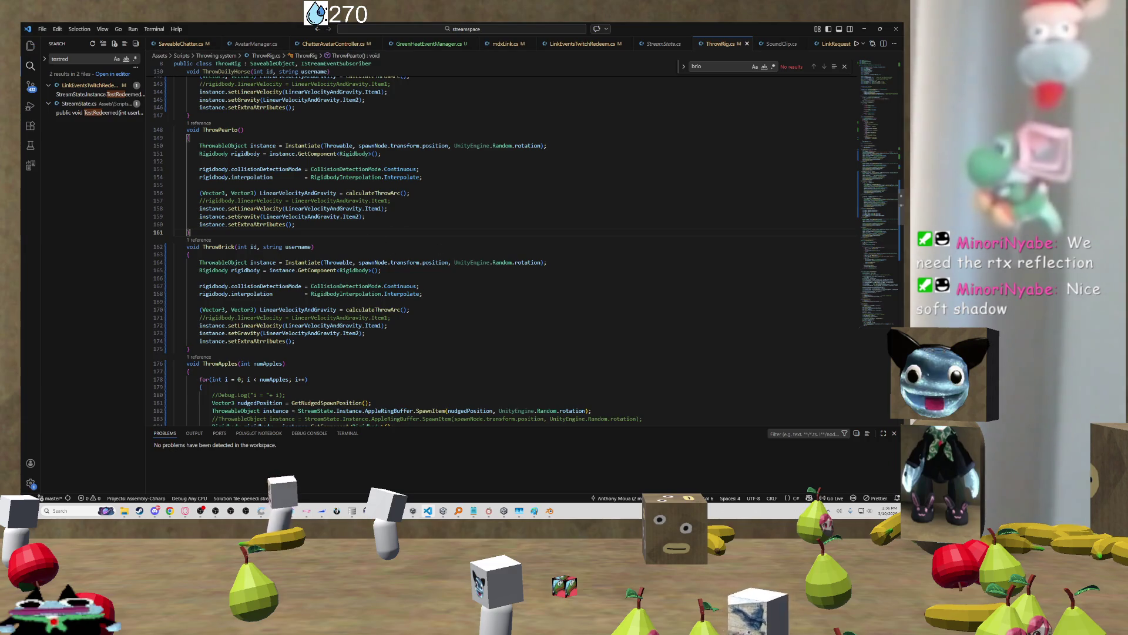
scroll(376, 197, up, 5)
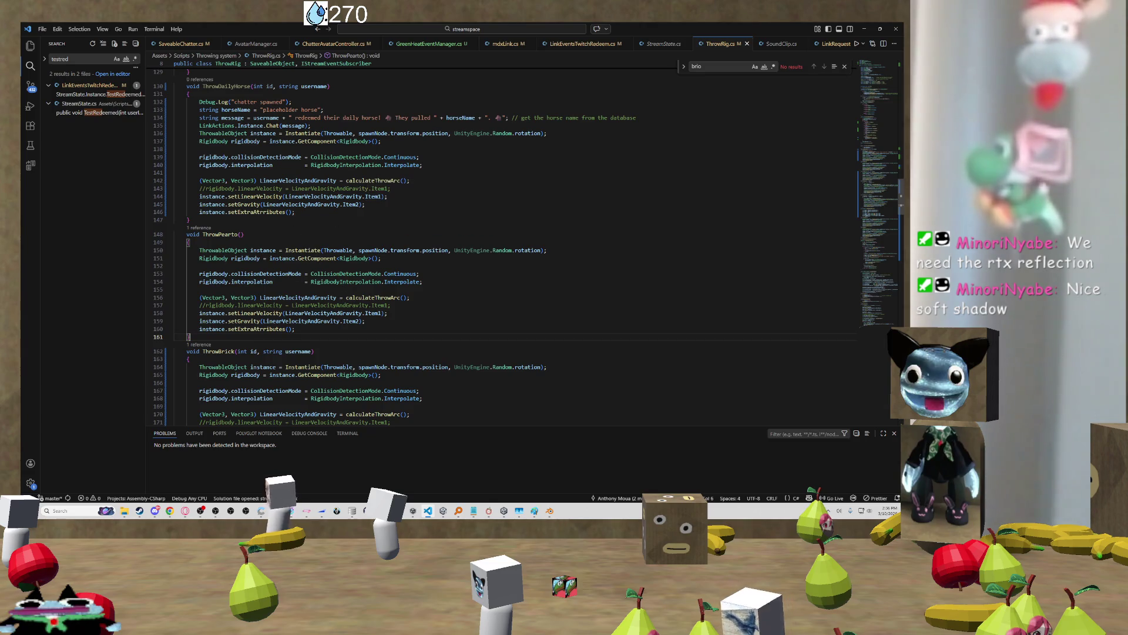
scroll(505, 232, up, 8)
scroll(505, 232, up, 15)
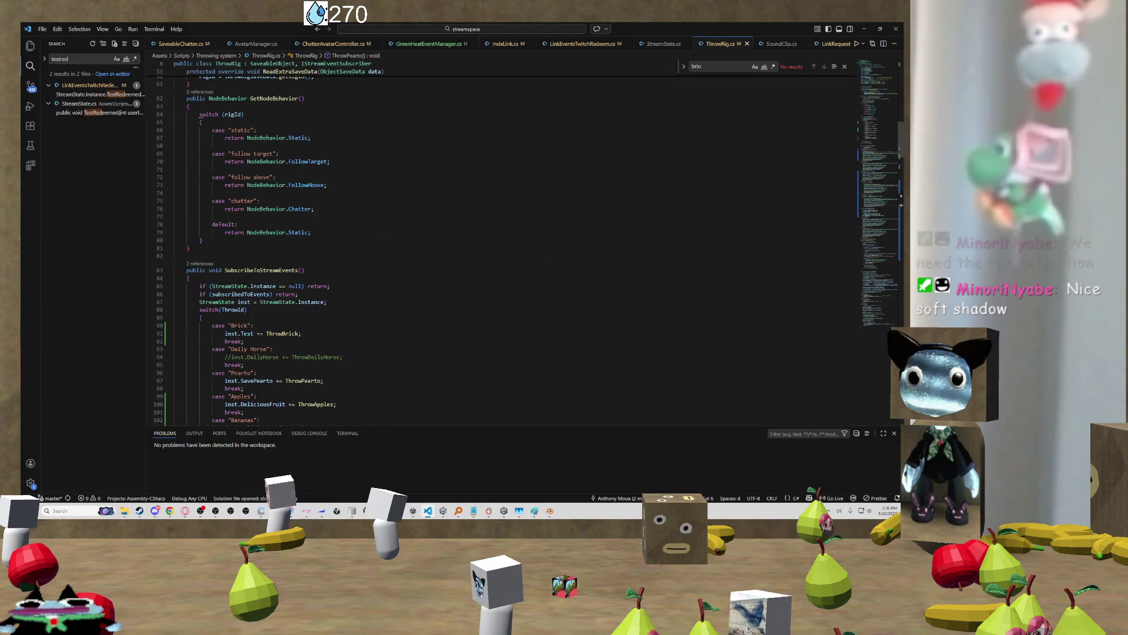